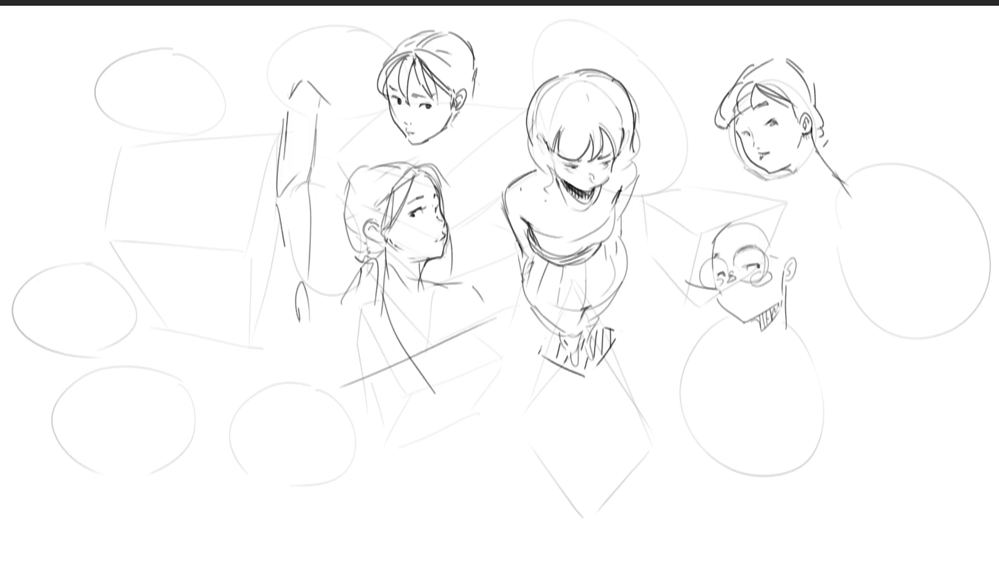
Sketch the collar and a dark bow tie under the bald character's chin.
left_click_drag(748, 334, 744, 350)
mouse_move(747, 333)
left_mouse_down()
mouse_move(751, 348)
mouse_move(742, 348)
mouse_move(760, 324)
left_mouse_up()
left_click_drag(750, 333, 755, 349)
mouse_move(758, 335)
left_mouse_down()
mouse_move(761, 351)
mouse_move(799, 310)
left_mouse_up()
mouse_move(798, 310)
left_mouse_down()
mouse_move(800, 333)
mouse_move(771, 355)
mouse_move(801, 344)
mouse_move(755, 357)
left_mouse_up()
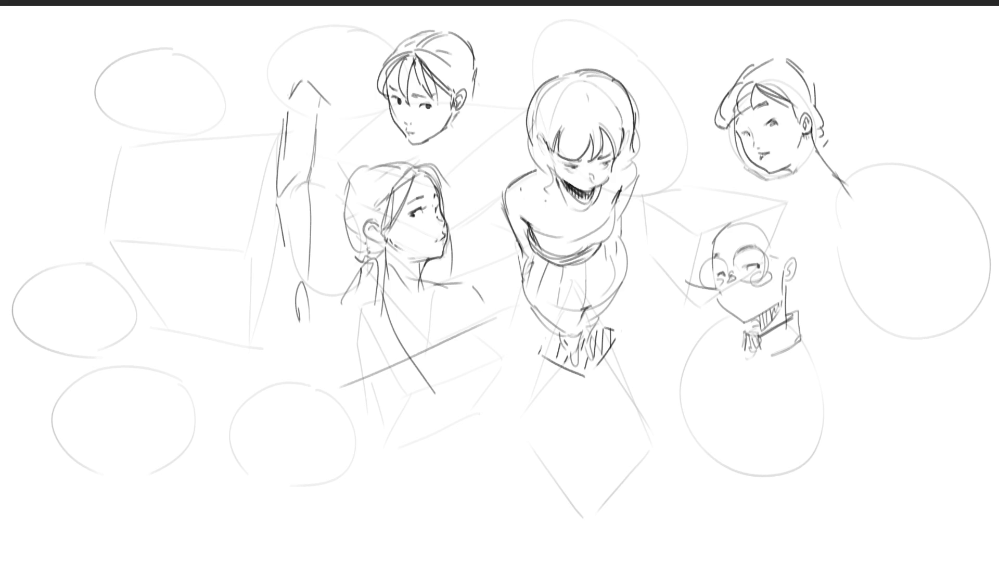
mouse_move(747, 346)
left_mouse_down()
mouse_move(756, 352)
mouse_move(708, 434)
left_mouse_up()
Draw the jacket front lines running down from the bow tie, redoing one stroke.
left_click_drag(761, 354, 725, 435)
key("ctrl+z")
mouse_move(760, 351)
left_mouse_down()
mouse_move(728, 411)
mouse_move(723, 505)
left_mouse_up()
left_click_drag(729, 409, 720, 496)
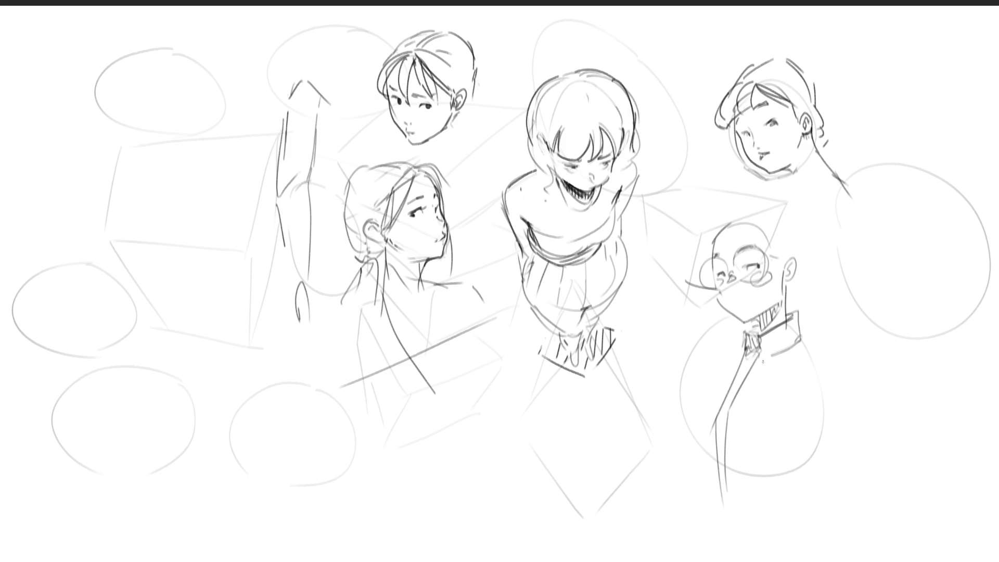
left_click_drag(755, 351, 726, 420)
Sketch the right shoulder contour, undoing the unwanted arm strokes.
mouse_move(799, 342)
left_mouse_down()
mouse_move(822, 361)
mouse_move(796, 387)
left_mouse_up()
left_click_drag(812, 360, 838, 376)
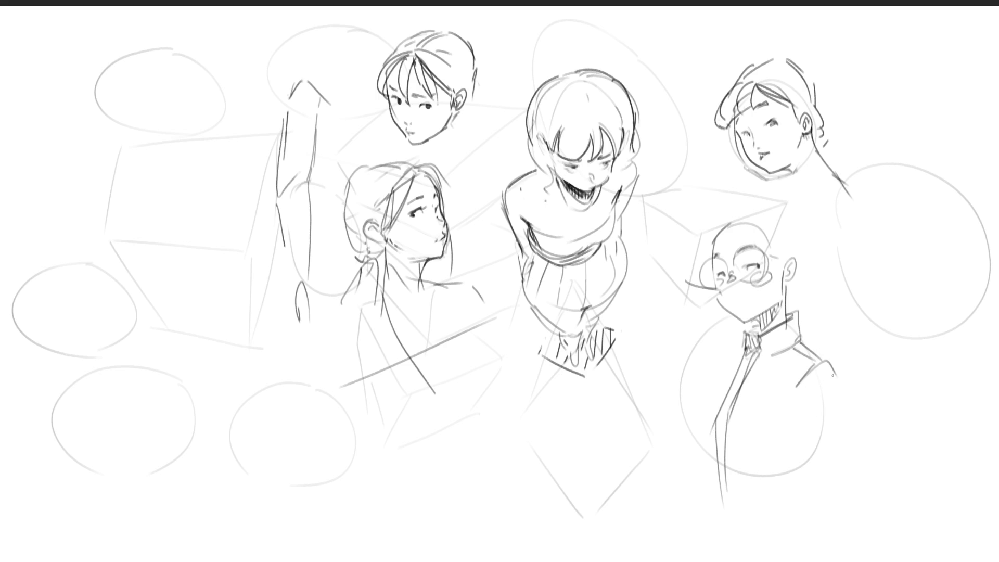
left_click_drag(797, 410, 823, 449)
left_click_drag(838, 379, 855, 399)
left_click_drag(865, 418, 840, 453)
key("ctrl+z")
key("ctrl+z")
key("ctrl+z")
key("ctrl+z")
Add collar strokes left of the neck and the first strokes on the bald head.
mouse_move(741, 339)
left_mouse_down()
mouse_move(727, 346)
mouse_move(722, 372)
left_mouse_up()
left_click_drag(732, 360, 722, 370)
mouse_move(706, 236)
left_mouse_down()
mouse_move(702, 266)
mouse_move(714, 251)
mouse_move(736, 255)
left_mouse_up()
mouse_move(732, 230)
left_mouse_down()
mouse_move(734, 251)
mouse_move(761, 246)
mouse_move(741, 210)
mouse_move(786, 257)
left_mouse_up()
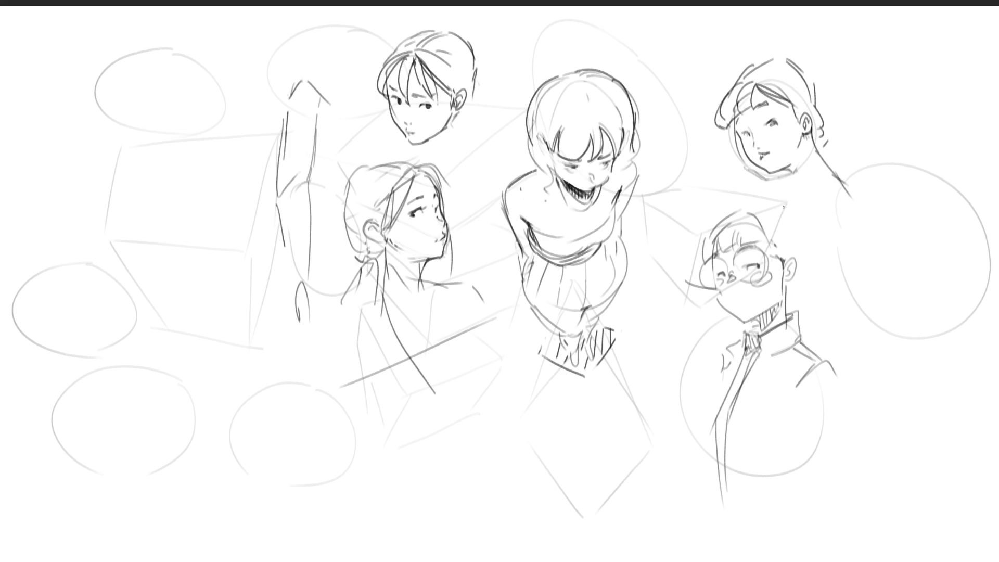
Add hair over the head with hatching down the back, plus the glasses arm.
left_click_drag(765, 217, 779, 237)
mouse_move(776, 234)
left_mouse_down()
mouse_move(782, 246)
mouse_move(780, 226)
mouse_move(804, 268)
left_mouse_up()
left_click_drag(774, 221, 786, 281)
left_click_drag(800, 240, 809, 291)
left_click_drag(791, 287, 810, 297)
left_click_drag(792, 294, 808, 301)
left_click_drag(798, 298, 816, 316)
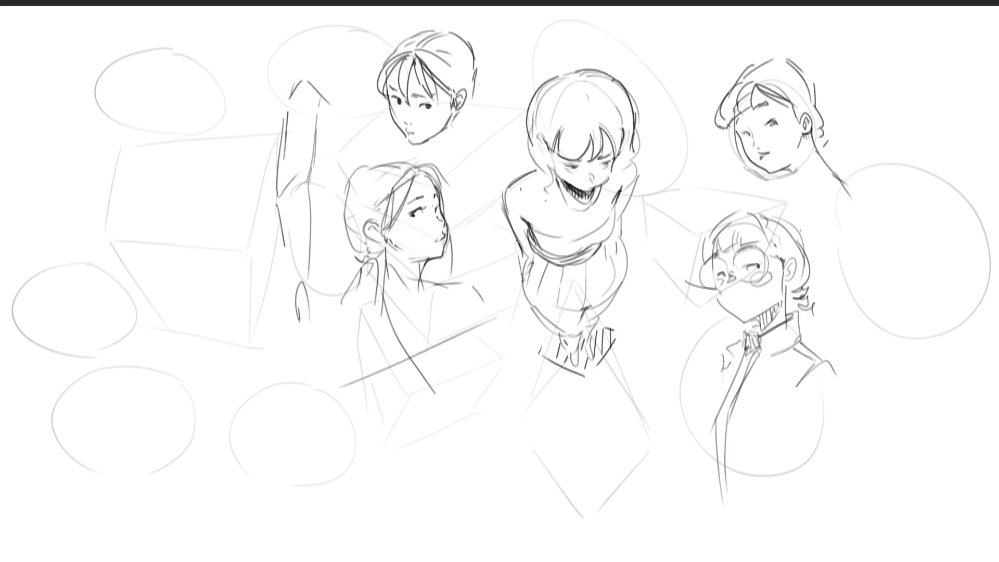
left_click_drag(763, 252, 784, 260)
Start a pointed cat ear and draw an open smiling mouth with hatched inside.
mouse_move(752, 182)
left_mouse_down()
mouse_move(754, 210)
mouse_move(767, 213)
mouse_move(725, 219)
mouse_move(734, 208)
left_mouse_up()
mouse_move(731, 299)
left_mouse_down()
mouse_move(740, 313)
mouse_move(753, 288)
left_mouse_up()
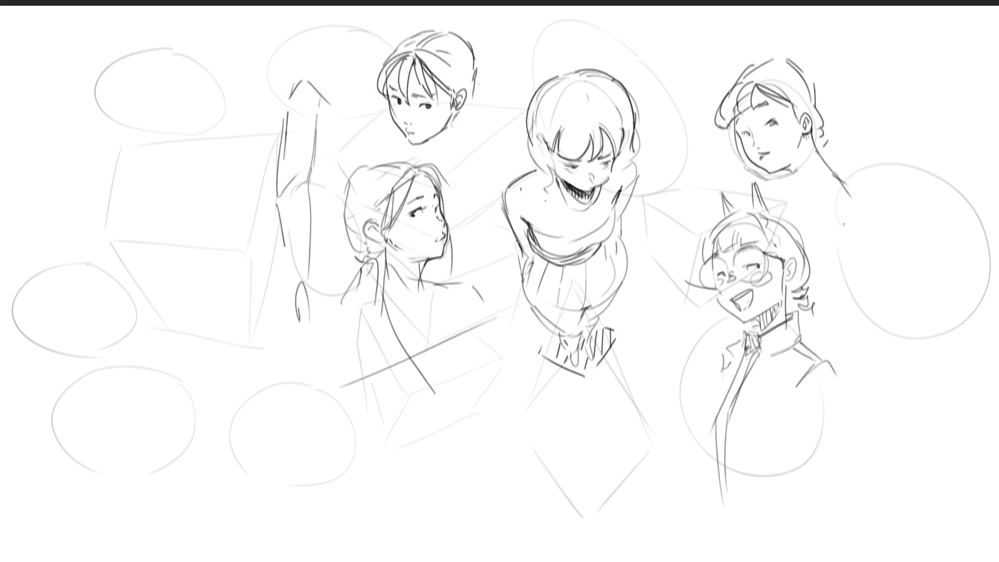
left_click_drag(740, 298, 746, 306)
Darken the eyebrow and sketch a thumbs-up hand left of the collar, redoing a bad stroke.
mouse_move(738, 250)
left_mouse_down()
mouse_move(755, 244)
mouse_move(719, 255)
mouse_move(758, 263)
left_mouse_up()
mouse_move(683, 328)
left_mouse_down()
mouse_move(684, 345)
mouse_move(691, 328)
mouse_move(695, 345)
left_mouse_up()
mouse_move(684, 344)
left_mouse_down()
mouse_move(694, 363)
mouse_move(668, 380)
mouse_move(713, 351)
left_mouse_up()
mouse_move(711, 350)
left_mouse_down()
mouse_move(715, 365)
mouse_move(695, 378)
mouse_move(717, 368)
mouse_move(718, 383)
mouse_move(701, 401)
mouse_move(688, 394)
mouse_move(691, 408)
mouse_move(668, 386)
left_mouse_up()
key("ctrl+z")
key("ctrl+z")
key("ctrl+z")
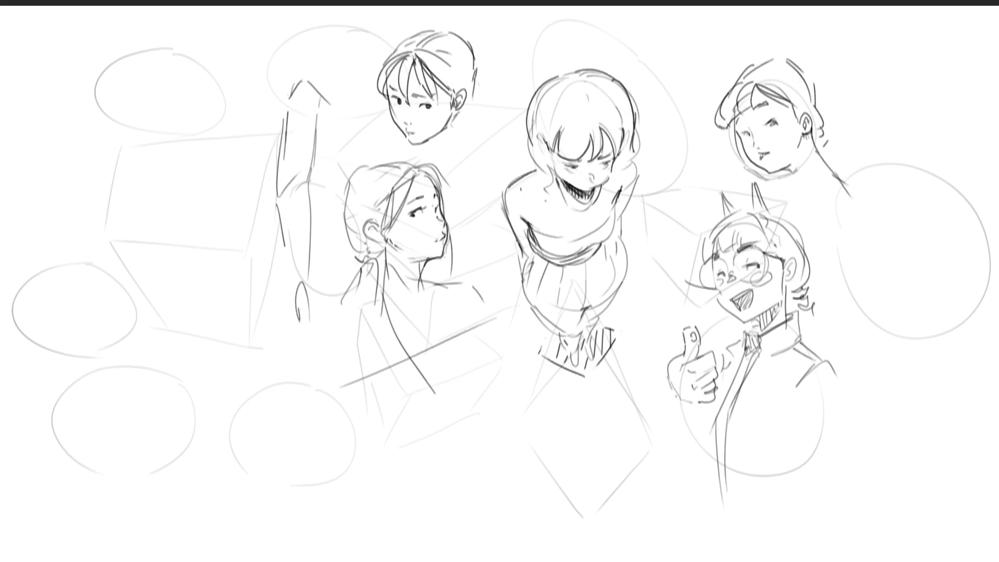
mouse_move(682, 325)
left_mouse_down()
mouse_move(684, 313)
mouse_move(690, 329)
left_mouse_up()
mouse_move(679, 341)
left_mouse_down()
mouse_move(657, 355)
mouse_move(688, 410)
left_mouse_up()
Add hair strands on the right side and a pocket on the jacket front.
left_click_drag(808, 323, 834, 359)
left_click_drag(784, 285, 799, 317)
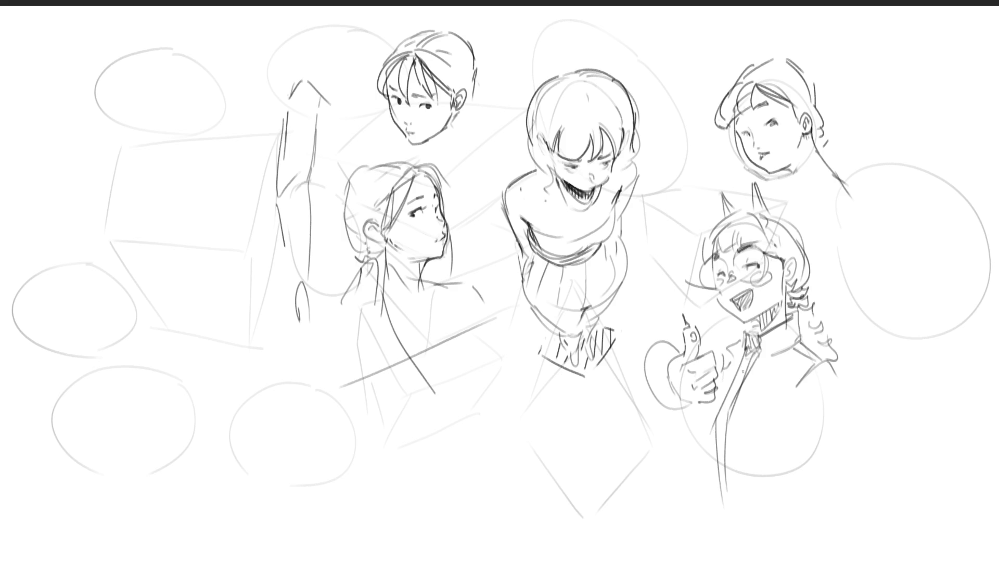
mouse_move(753, 385)
left_mouse_down()
mouse_move(743, 407)
mouse_move(771, 416)
mouse_move(734, 470)
mouse_move(740, 483)
left_mouse_up()
mouse_move(709, 418)
left_mouse_down()
mouse_move(721, 464)
mouse_move(765, 465)
left_mouse_up()
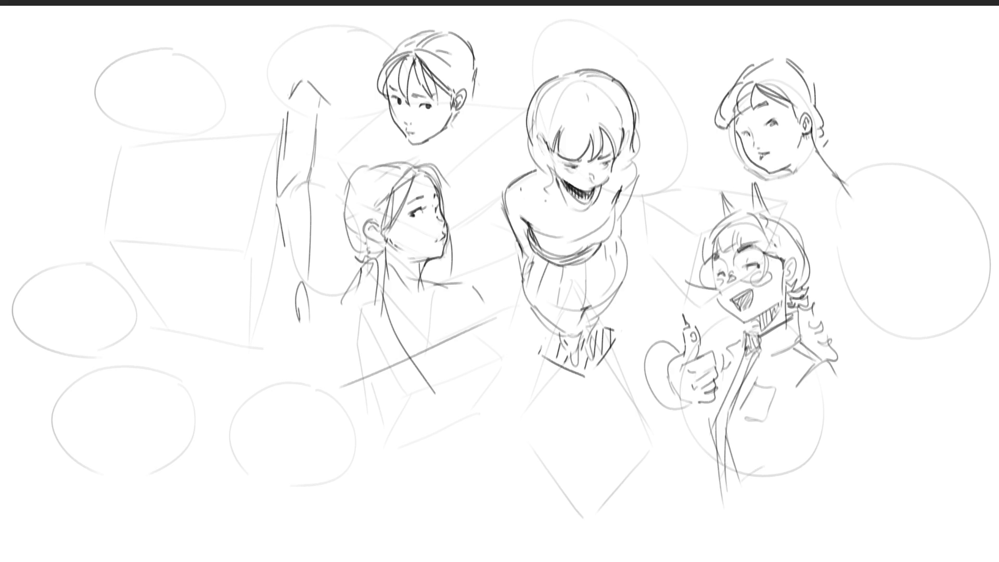
Extend the ponytail lines downward and curve the ends back up.
left_click_drag(386, 268, 383, 298)
mouse_move(379, 254)
left_mouse_down()
mouse_move(374, 333)
mouse_move(411, 392)
left_mouse_up()
left_click_drag(371, 333, 458, 473)
left_click_drag(452, 465, 474, 465)
left_click_drag(411, 409, 476, 480)
left_click_drag(441, 417, 471, 466)
left_click_drag(460, 464, 499, 450)
left_click_drag(498, 429, 491, 383)
left_click_drag(501, 444, 499, 430)
left_click_drag(493, 384, 489, 367)
left_click_drag(496, 332, 507, 349)
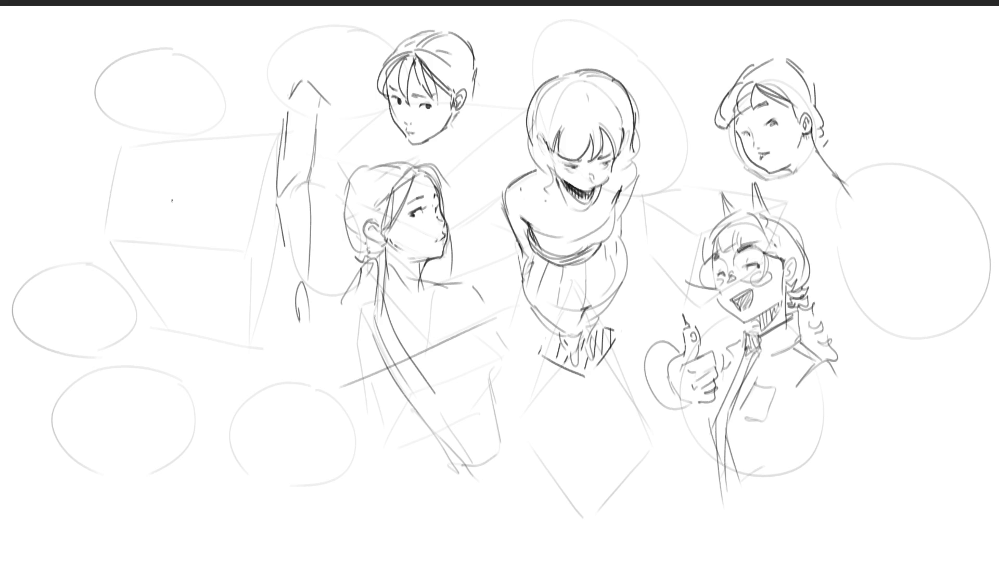
Draw a new rough head oval inside the left box.
left_click_drag(137, 188, 147, 227)
left_click_drag(137, 184, 139, 194)
mouse_move(147, 170)
left_mouse_down()
mouse_move(165, 154)
mouse_move(187, 178)
mouse_move(169, 267)
left_mouse_up()
Add the neck line, two eyes, nose, mouth and an ear to the new head.
left_click_drag(141, 231, 145, 271)
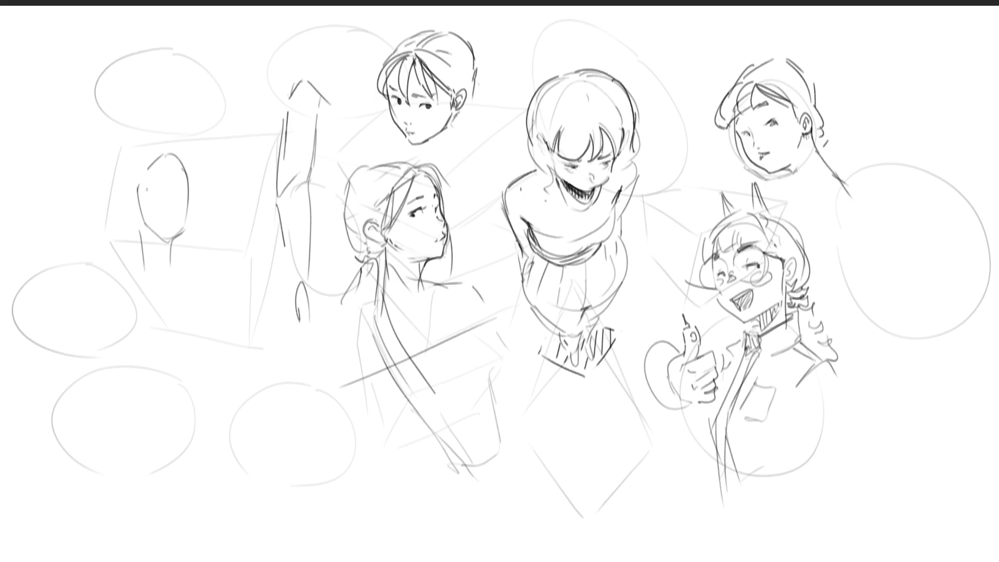
left_click_drag(153, 188, 158, 190)
left_click_drag(182, 170, 184, 177)
left_click_drag(173, 199, 175, 203)
left_click_drag(164, 216, 174, 218)
left_click_drag(125, 188, 126, 202)
key("ctrl+z")
left_click_drag(117, 191, 123, 206)
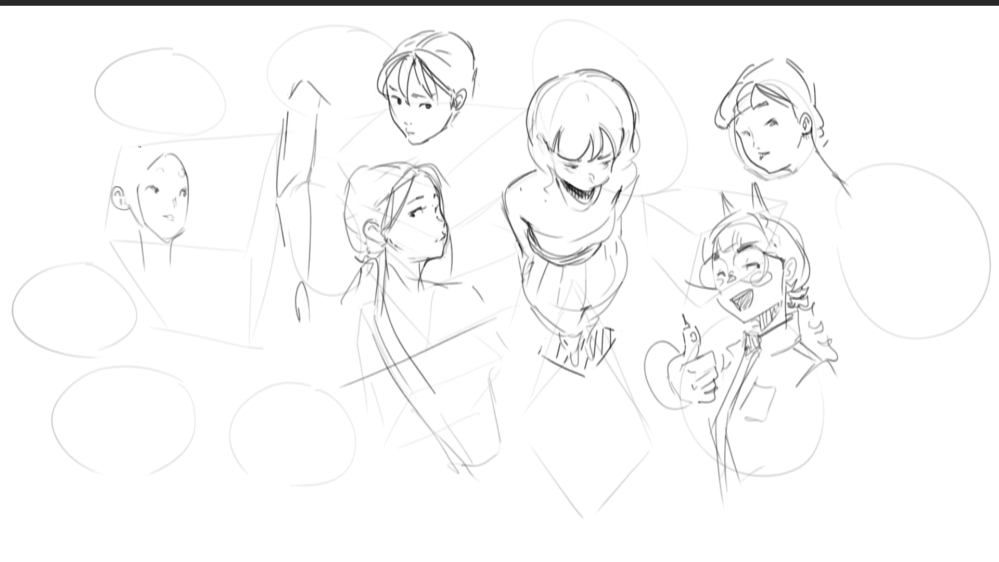
Sketch wavy shoulder-length hair with curls around the ear and cheek.
mouse_move(137, 146)
left_mouse_down()
mouse_move(132, 176)
mouse_move(147, 174)
left_mouse_up()
mouse_move(167, 151)
left_mouse_down()
mouse_move(170, 174)
mouse_move(197, 179)
left_mouse_up()
left_click_drag(132, 208, 127, 230)
left_click_drag(139, 232, 136, 251)
mouse_move(96, 200)
left_mouse_down()
mouse_move(83, 224)
mouse_move(103, 252)
left_mouse_up()
mouse_move(188, 217)
left_mouse_down()
mouse_move(183, 243)
mouse_move(196, 255)
left_mouse_up()
left_click_drag(103, 171, 92, 198)
left_click_drag(139, 135, 106, 158)
mouse_move(165, 137)
left_mouse_down()
mouse_move(175, 145)
mouse_move(107, 169)
left_mouse_up()
left_click_drag(107, 169, 89, 207)
left_click_drag(99, 207, 86, 257)
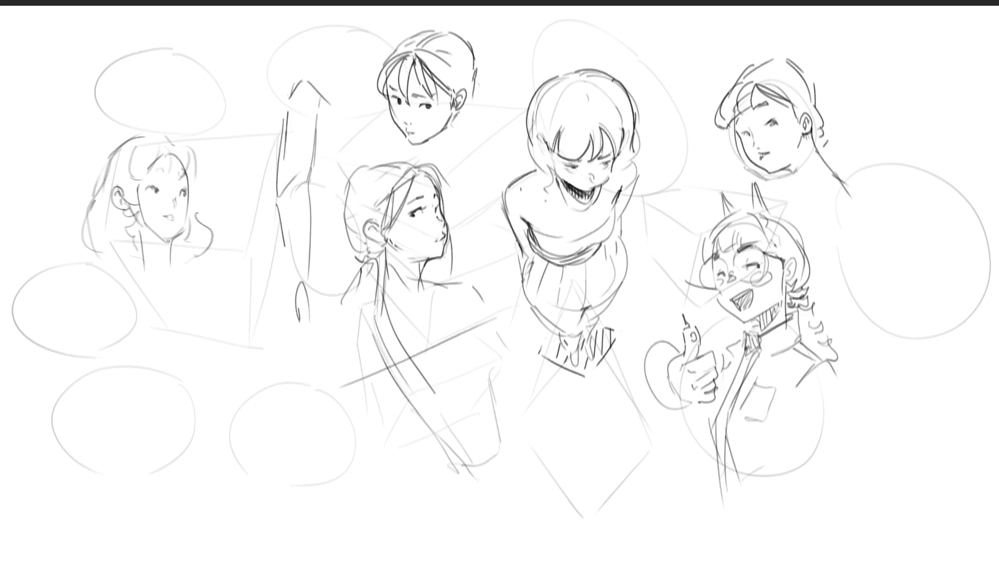
Draw the left girl's jaw, neck, collar, shoulders and upper torso lines.
left_click_drag(189, 220, 167, 282)
left_click_drag(146, 229, 171, 252)
mouse_move(122, 276)
left_mouse_down()
mouse_move(197, 245)
mouse_move(196, 288)
left_mouse_up()
left_click_drag(144, 263, 115, 274)
mouse_move(113, 280)
left_mouse_down()
mouse_move(114, 313)
mouse_move(140, 353)
left_mouse_up()
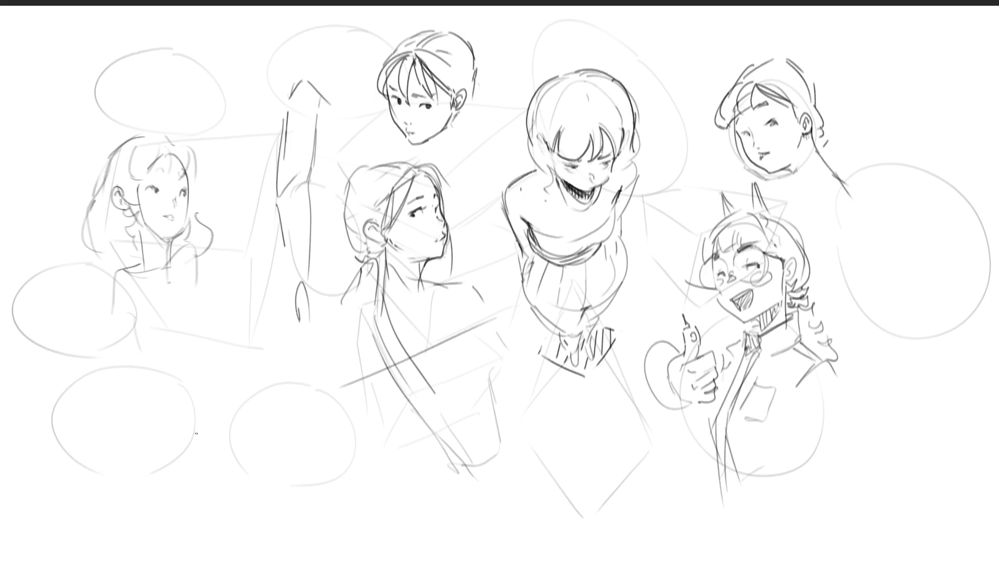
Lighten the sketch with the soft eraser, then pencil a dark upper eyelid and eyebrow.
key("e")
left_click_drag(184, 128, 88, 289)
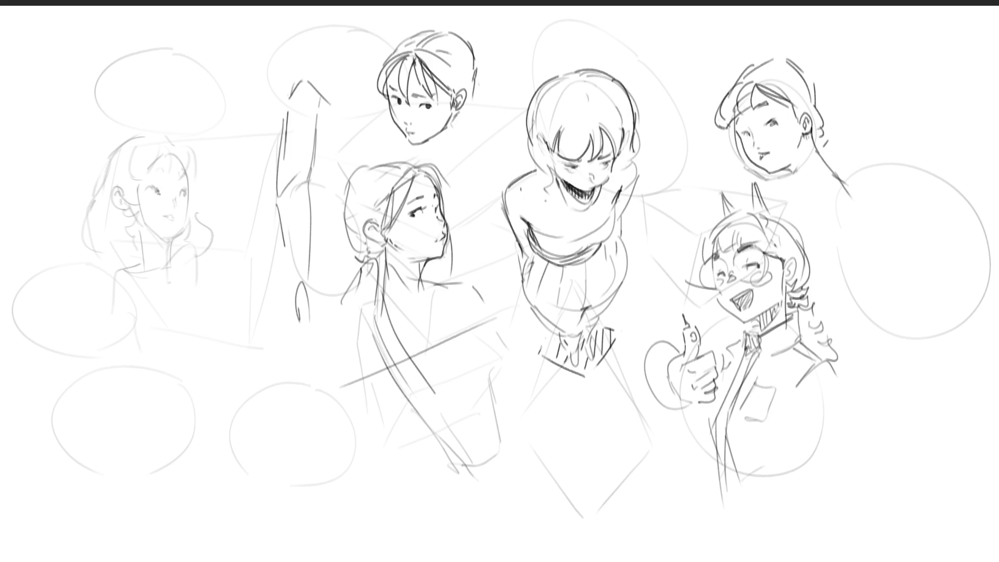
left_click_drag(148, 190, 165, 183)
left_click_drag(156, 172, 186, 174)
Try curved strokes beside her eye and cheek, undoing them each time.
left_click_drag(189, 181, 181, 236)
key("ctrl+z")
key("ctrl+z")
left_click_drag(188, 199, 207, 231)
key("ctrl+z")
mouse_move(189, 196)
left_mouse_down()
mouse_move(234, 194)
mouse_move(214, 222)
mouse_move(178, 235)
mouse_move(183, 217)
left_mouse_up()
Replace the open mouth with smirking lips and darken the chin and jaw line.
key("ctrl+z")
key("ctrl+z")
key("ctrl+z")
key("ctrl+z")
left_click_drag(173, 220, 181, 228)
key("ctrl+z")
key("ctrl+z")
key("ctrl+z")
key("ctrl+z")
mouse_move(178, 235)
left_mouse_down()
mouse_move(137, 233)
mouse_move(162, 312)
left_mouse_up()
key("ctrl+z")
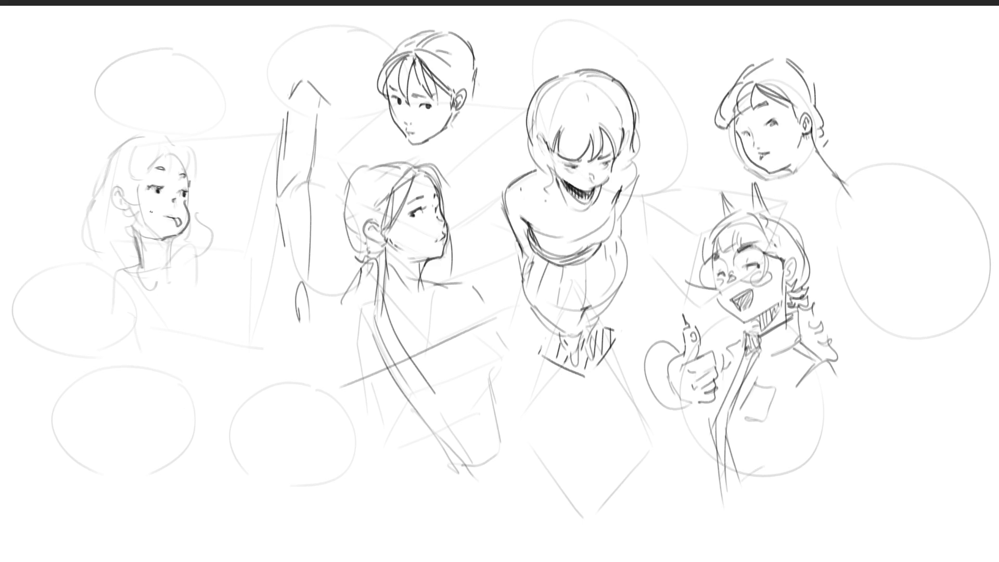
Fade the face strokes, then redraw the closed mouth darker and extend the jaw line.
mouse_move(150, 211)
left_mouse_down()
mouse_move(133, 301)
mouse_move(136, 219)
left_mouse_up()
key("e")
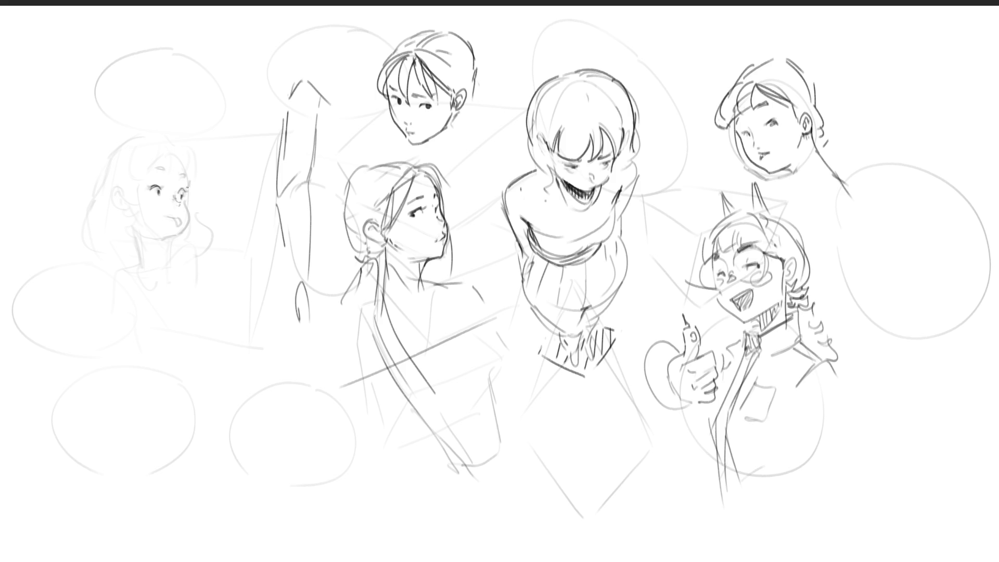
left_click_drag(170, 214, 177, 218)
left_click_drag(189, 213, 188, 223)
Redraw the left side of the girl's neck and refine her lips.
mouse_move(144, 237)
left_mouse_down()
mouse_move(167, 241)
mouse_move(168, 270)
left_mouse_up()
key("ctrl+z")
key("ctrl+z")
left_click_drag(131, 224, 133, 260)
left_click_drag(169, 219, 176, 220)
left_click_drag(167, 217, 177, 212)
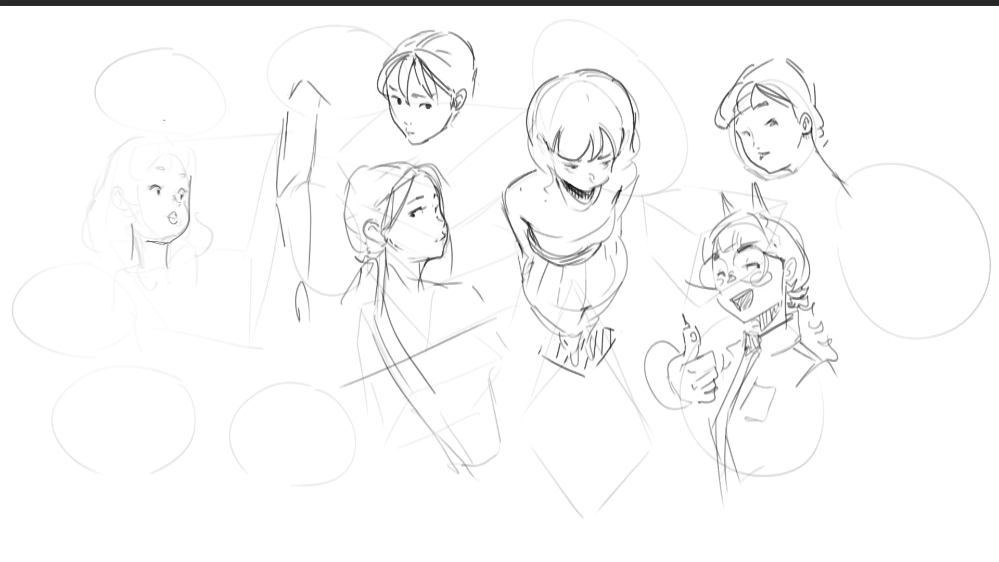
Outline dark hair around her crown, face, ear and neck, then fade the raised-arm sketch.
mouse_move(145, 162)
left_mouse_down()
mouse_move(130, 190)
mouse_move(172, 144)
mouse_move(192, 174)
left_mouse_up()
key("ctrl+z")
left_click_drag(192, 205, 204, 251)
left_click_drag(126, 206, 137, 241)
left_click_drag(94, 194, 111, 248)
mouse_move(95, 170)
left_mouse_down()
mouse_move(97, 188)
mouse_move(143, 130)
mouse_move(179, 145)
mouse_move(189, 164)
left_mouse_up()
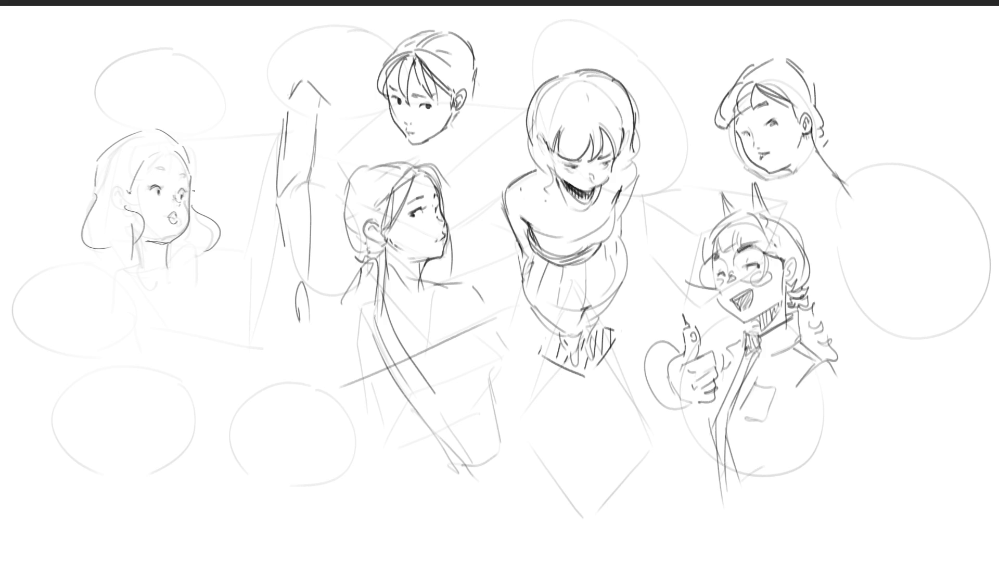
mouse_move(296, 98)
left_mouse_down()
mouse_move(290, 48)
mouse_move(290, 413)
mouse_move(286, 371)
left_mouse_up()
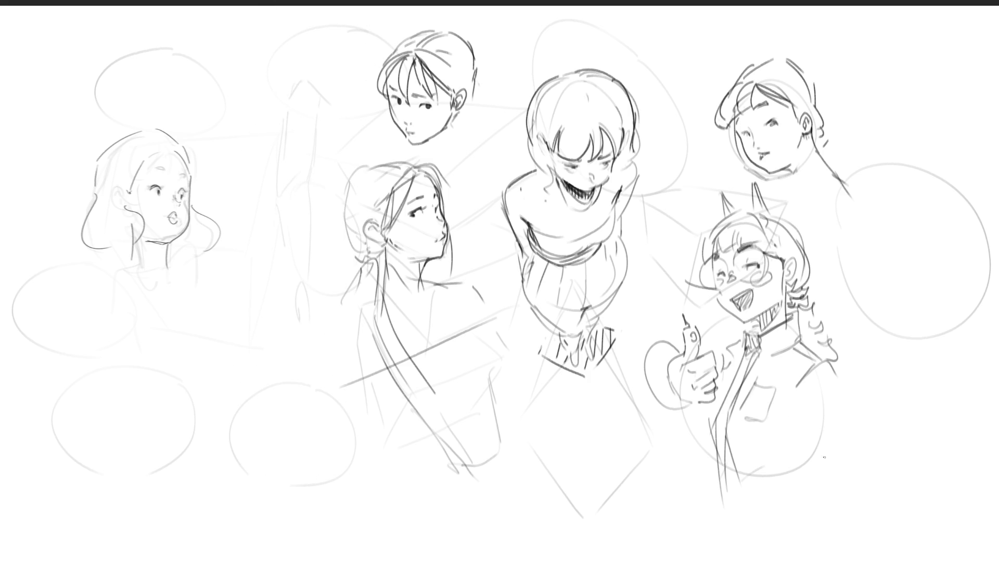
Outline the lower arm and fist shape below the thumbs-up character.
mouse_move(739, 490)
left_mouse_down()
mouse_move(731, 518)
mouse_move(785, 539)
left_mouse_up()
mouse_move(741, 487)
left_mouse_down()
mouse_move(779, 458)
mouse_move(815, 510)
mouse_move(793, 513)
mouse_move(790, 540)
left_mouse_up()
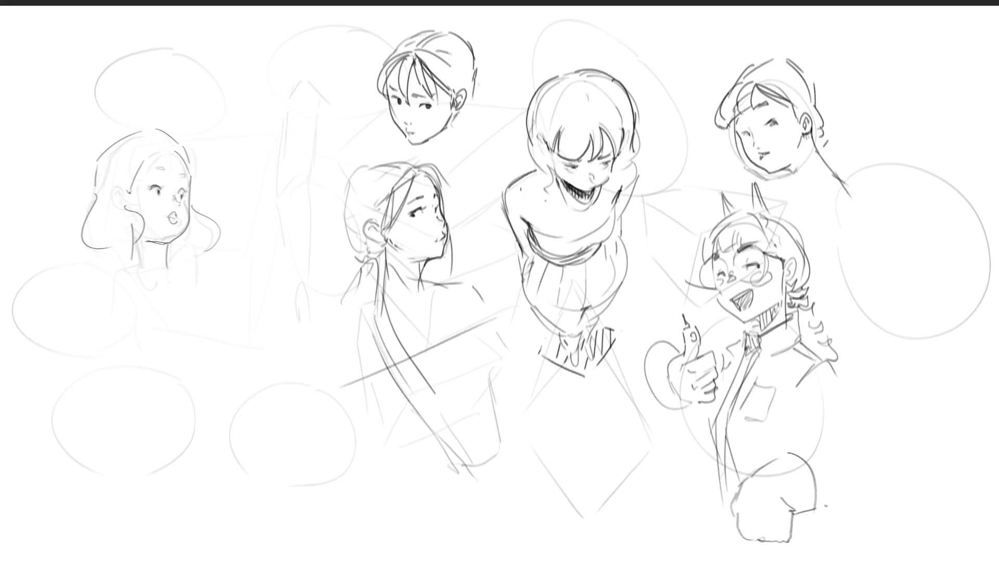
mouse_move(734, 494)
left_mouse_down()
mouse_move(734, 521)
mouse_move(766, 541)
mouse_move(784, 544)
mouse_move(758, 535)
mouse_move(790, 535)
left_mouse_up()
Sketch the sleeve's top, crease and right edge, then mirror the canvas horizontally.
mouse_move(804, 457)
left_mouse_down()
mouse_move(834, 448)
mouse_move(845, 470)
left_mouse_up()
key("ctrl+z")
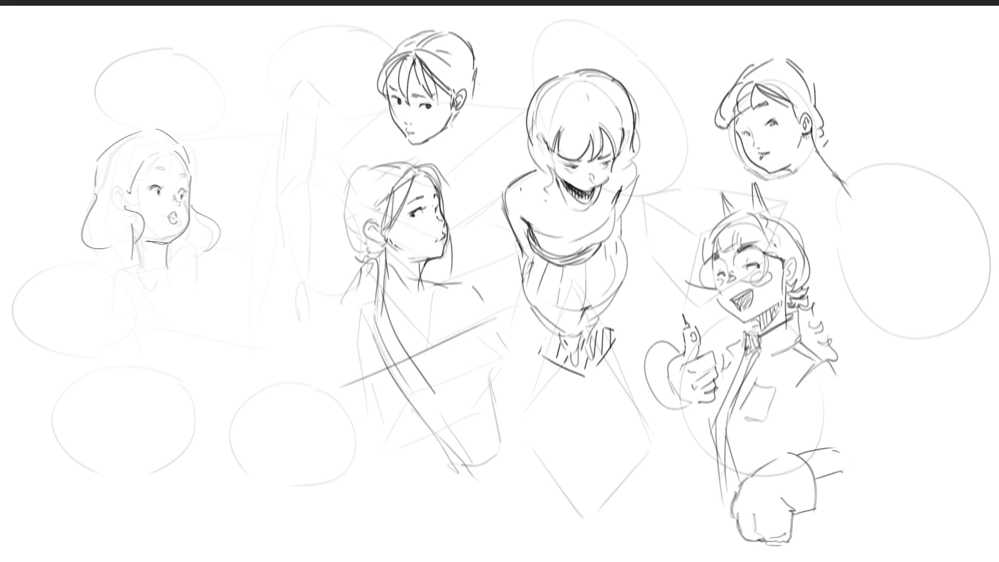
key("ctrl+z")
mouse_move(814, 473)
left_mouse_down()
mouse_move(849, 469)
mouse_move(839, 449)
mouse_move(854, 426)
left_mouse_up()
key("ctrl+z")
left_click_drag(842, 382, 857, 418)
left_click_drag(792, 394, 796, 422)
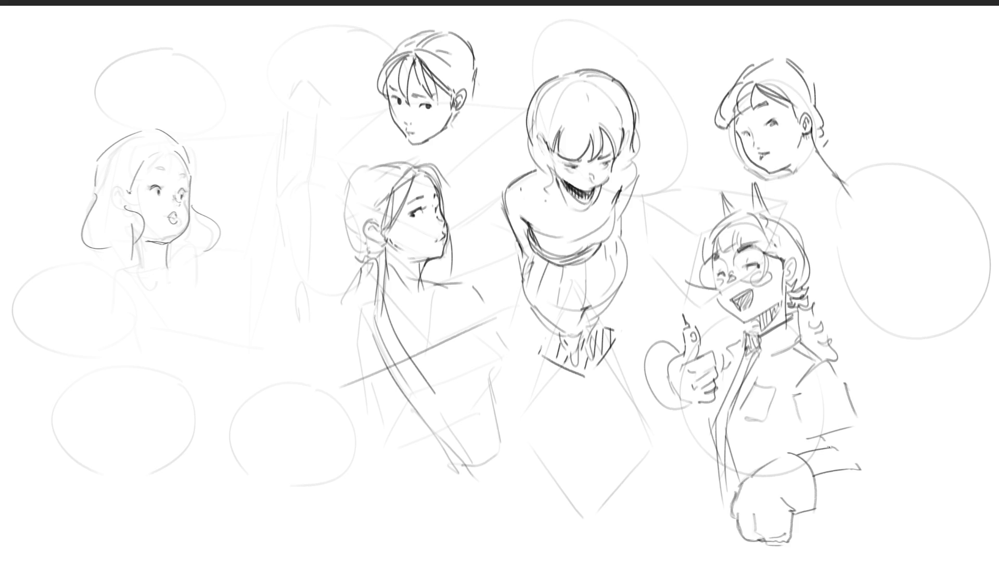
left_click_drag(849, 428, 868, 467)
left_click_drag(721, 340, 738, 338)
key("m")
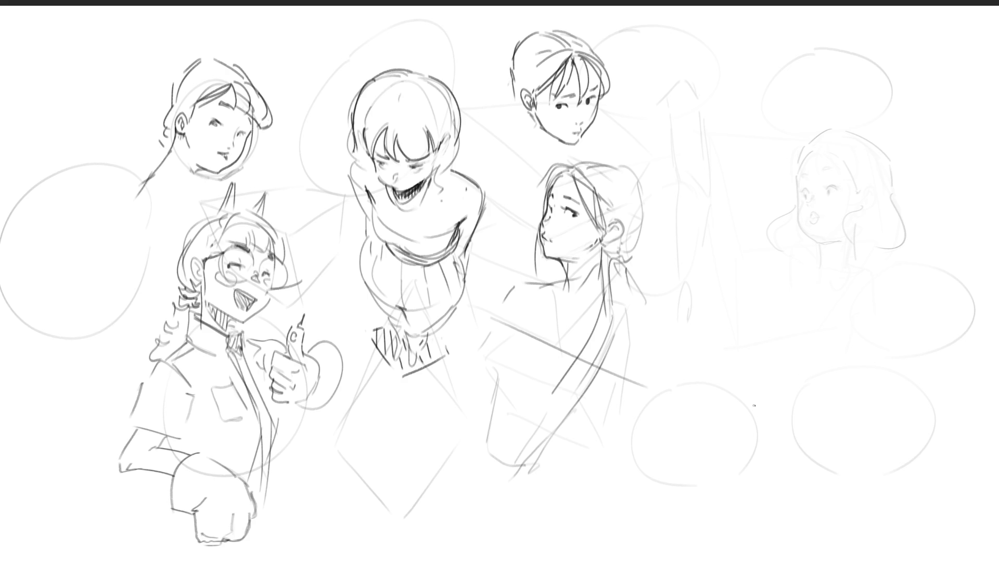
Ink the right-hand girl's eye details and her cheek and chin outline.
mouse_move(802, 192)
left_mouse_down()
mouse_move(807, 181)
mouse_move(803, 199)
mouse_move(828, 196)
mouse_move(801, 177)
mouse_move(832, 174)
mouse_move(804, 203)
mouse_move(837, 199)
mouse_move(815, 237)
left_mouse_up()
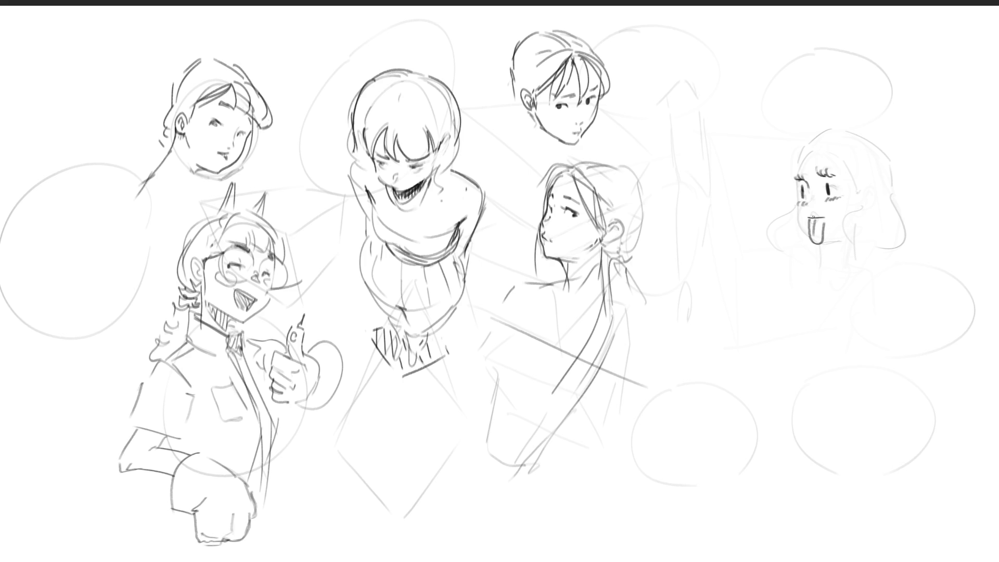
left_click_drag(810, 197, 810, 205)
left_click_drag(798, 168, 833, 166)
mouse_move(796, 208)
left_mouse_down()
mouse_move(810, 242)
mouse_move(843, 244)
mouse_move(825, 277)
left_mouse_up()
Draw her bangs and the bob hair outline down both sides of her face.
mouse_move(797, 164)
left_mouse_down()
mouse_move(814, 144)
mouse_move(782, 162)
mouse_move(847, 166)
left_mouse_up()
key("ctrl+z")
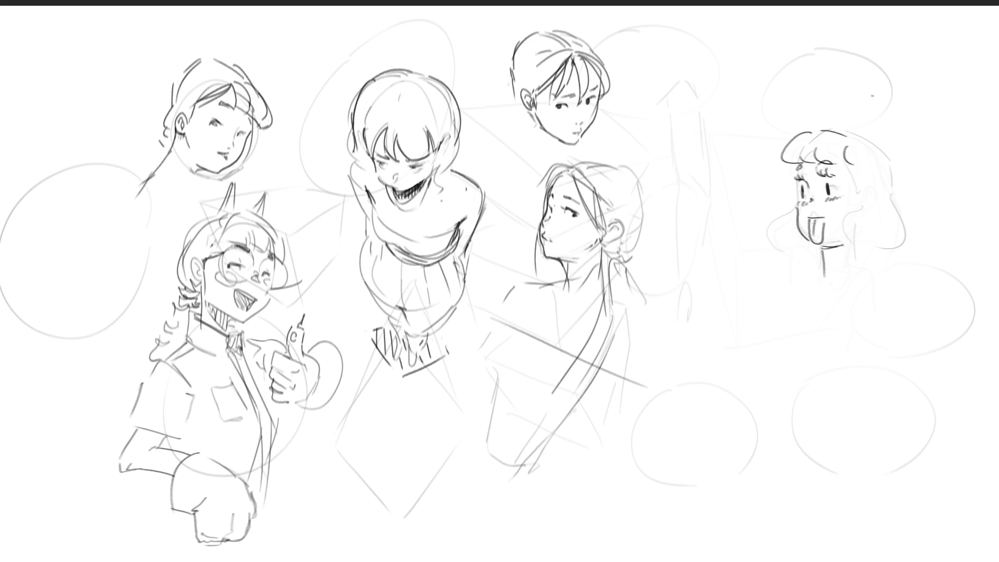
mouse_move(818, 131)
left_mouse_down()
mouse_move(847, 143)
mouse_move(847, 205)
mouse_move(867, 246)
left_mouse_up()
mouse_move(842, 130)
left_mouse_down()
mouse_move(901, 199)
mouse_move(886, 254)
left_mouse_up()
mouse_move(797, 200)
left_mouse_down()
mouse_move(782, 234)
mouse_move(797, 242)
left_mouse_up()
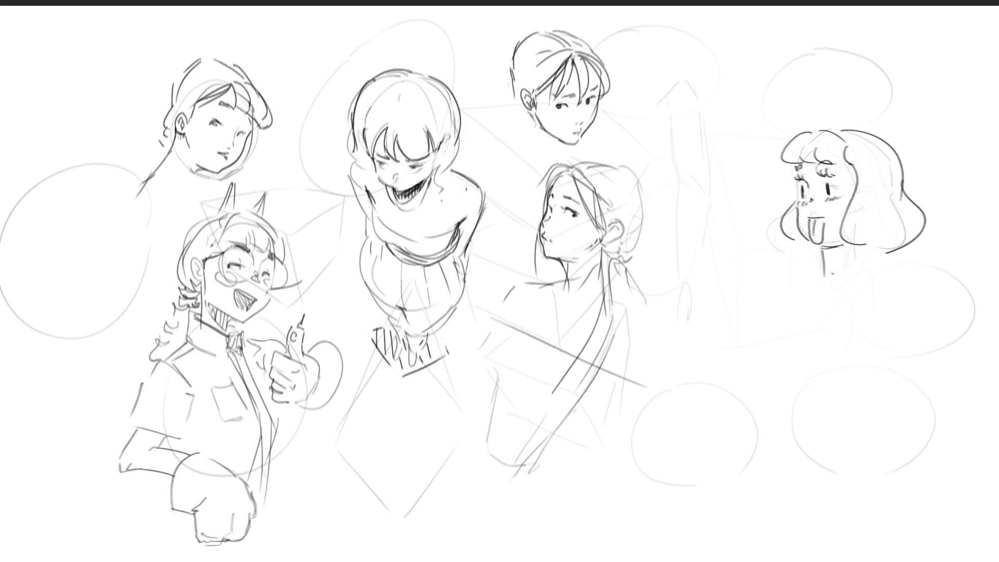
Close off the tongue-out girl's neck base and rough in a new small head's rounded hair below.
left_click_drag(824, 277, 860, 277)
left_click_drag(720, 280, 720, 312)
mouse_move(723, 277)
left_mouse_down()
mouse_move(757, 256)
mouse_move(782, 295)
left_mouse_up()
mouse_move(722, 279)
left_mouse_down()
mouse_move(717, 328)
mouse_move(742, 303)
mouse_move(784, 313)
left_mouse_up()
left_click_drag(781, 294, 787, 311)
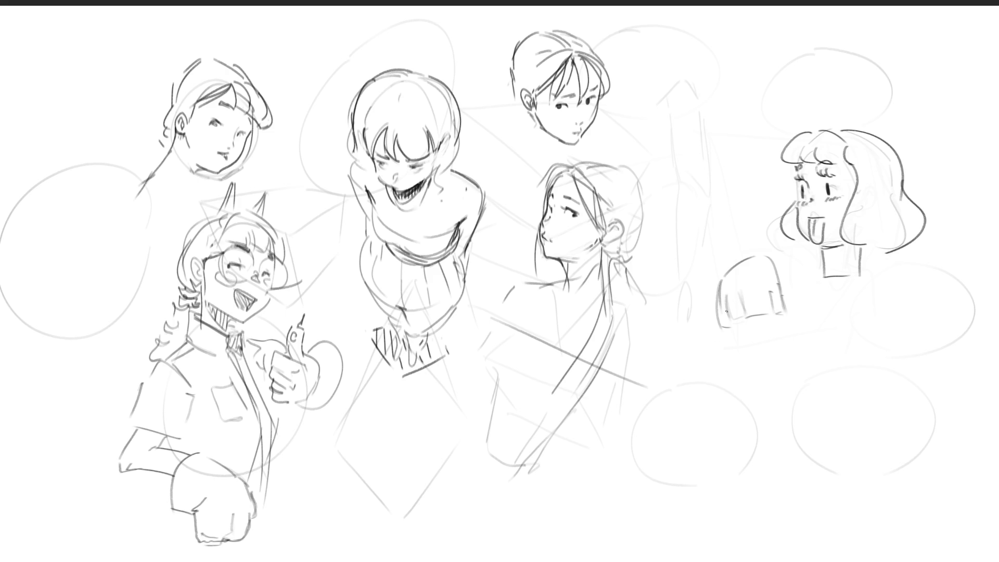
Add the blunt bangs edge, lower hair edges, and redraw the small head's jaw and right cheek.
left_click_drag(716, 329, 721, 349)
left_click_drag(788, 324, 789, 337)
left_click_drag(733, 324, 749, 325)
left_click_drag(731, 350, 780, 373)
key("ctrl+z")
left_click_drag(789, 335, 785, 363)
Outline the small head's long side hair and draw her neck with a turtleneck collar.
left_click_drag(741, 257, 712, 373)
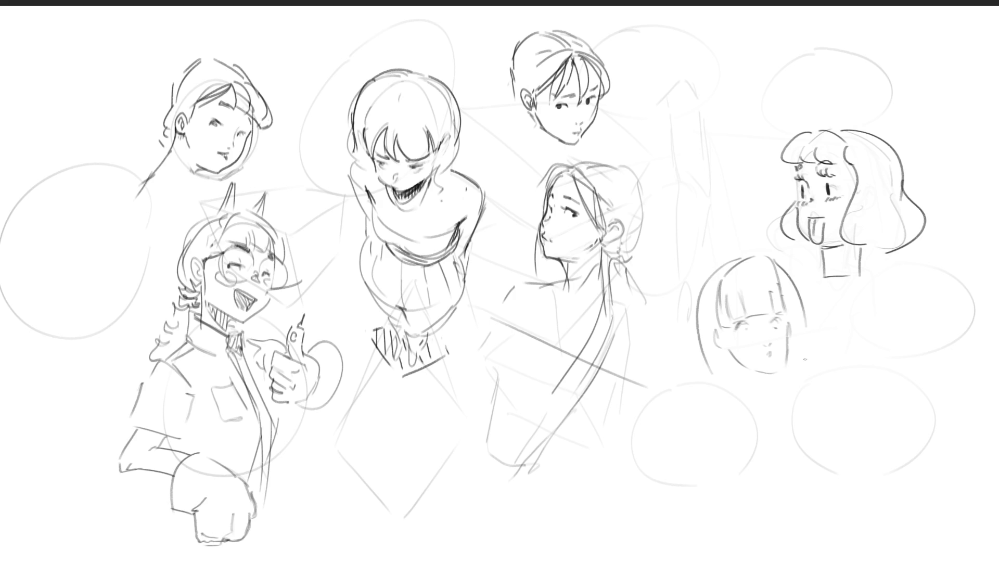
left_click_drag(771, 263, 801, 372)
left_click_drag(737, 363, 761, 409)
left_click_drag(778, 375, 789, 411)
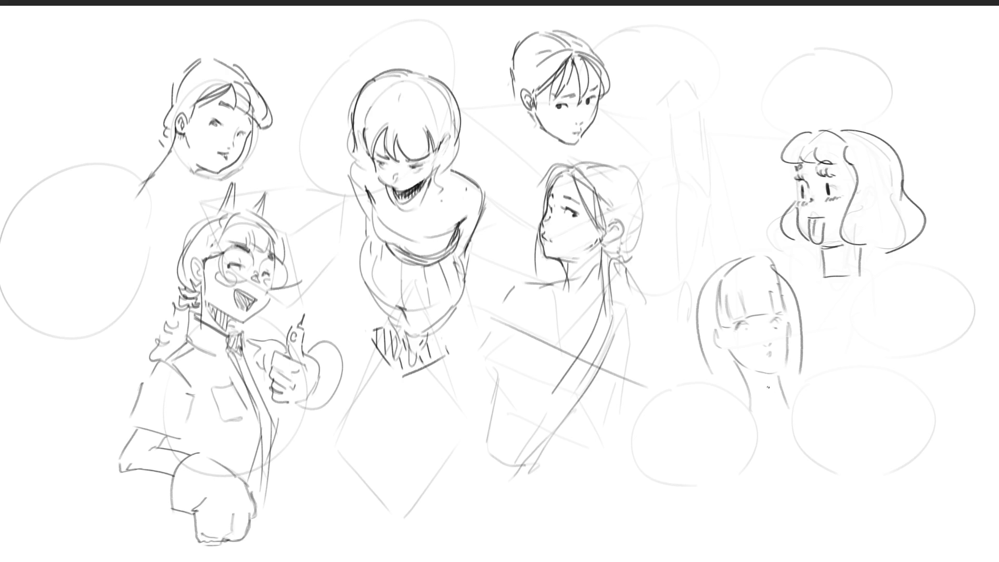
mouse_move(737, 362)
left_mouse_down()
mouse_move(761, 388)
mouse_move(774, 387)
left_mouse_up()
left_click_drag(777, 377, 780, 383)
Darken the head top and touch up the right jaw and ear, discarding a stray hair stroke.
left_click_drag(734, 269, 771, 263)
left_click_drag(784, 370, 781, 360)
left_click_drag(733, 385, 744, 383)
key("ctrl+z")
left_click_drag(719, 340, 724, 334)
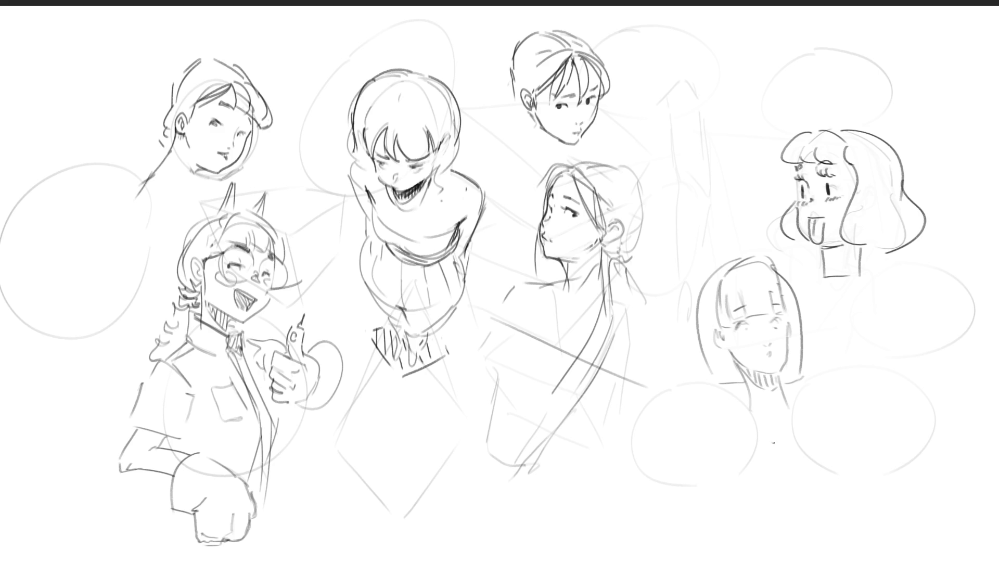
Draw the ribbed turtleneck collar and sketch the sweater's sides, shoulders and front folds.
mouse_move(744, 387)
left_mouse_down()
mouse_move(785, 397)
mouse_move(794, 414)
left_mouse_up()
mouse_move(740, 387)
left_mouse_down()
mouse_move(773, 440)
mouse_move(793, 436)
left_mouse_up()
left_click_drag(790, 399, 795, 424)
mouse_move(748, 400)
left_mouse_down()
mouse_move(753, 430)
mouse_move(767, 424)
mouse_move(769, 438)
mouse_move(789, 435)
left_mouse_up()
left_click_drag(793, 400, 796, 418)
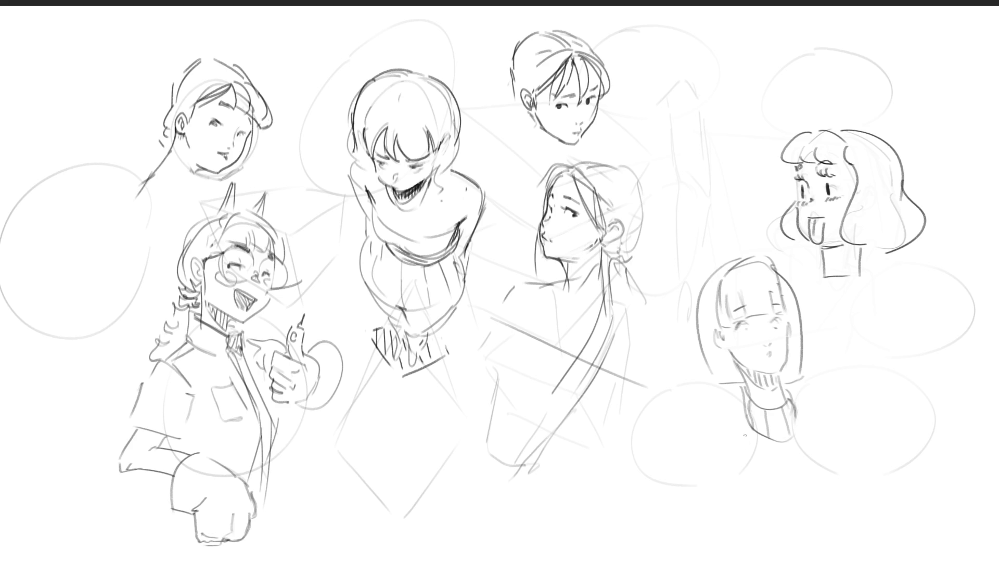
mouse_move(744, 399)
left_mouse_down()
mouse_move(727, 402)
mouse_move(729, 460)
mouse_move(738, 426)
left_mouse_up()
left_click_drag(801, 410, 813, 434)
mouse_move(731, 411)
left_mouse_down()
mouse_move(813, 416)
mouse_move(835, 498)
left_mouse_up()
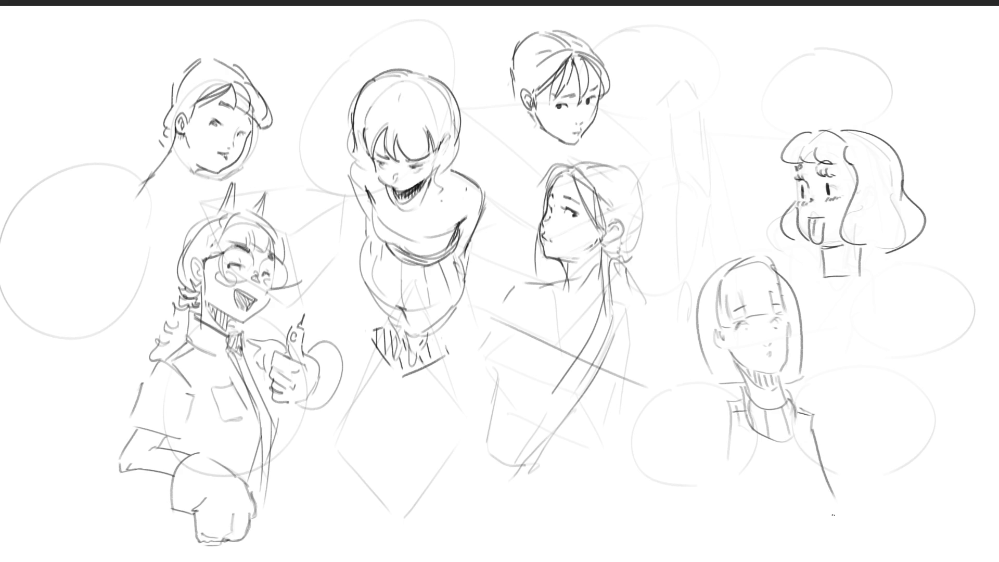
mouse_move(750, 434)
left_mouse_down()
mouse_move(735, 494)
mouse_move(765, 460)
mouse_move(762, 511)
left_mouse_up()
Add the sweater's right front line and both shoulder lines to the blunt-bangs girl.
left_click_drag(790, 447, 802, 507)
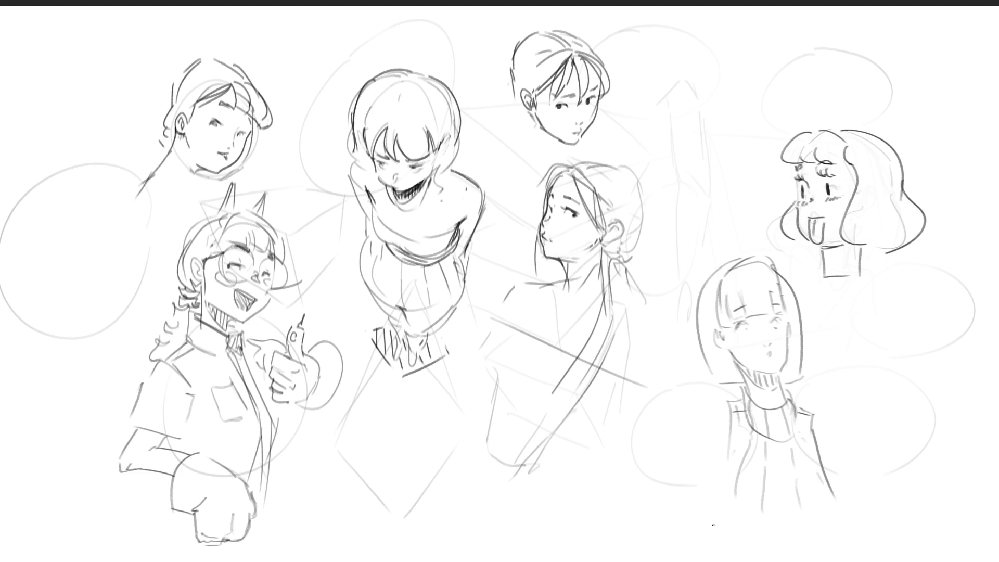
left_click_drag(728, 400, 693, 391)
left_click_drag(815, 413, 846, 419)
Refine the short-haired head's top and left side, reshape its neck, and add a ponytail.
mouse_move(550, 28)
left_mouse_down()
mouse_move(532, 36)
mouse_move(554, 24)
mouse_move(591, 48)
left_mouse_up()
mouse_move(519, 41)
left_mouse_down()
mouse_move(507, 94)
mouse_move(528, 113)
mouse_move(519, 130)
mouse_move(550, 136)
mouse_move(503, 170)
mouse_move(554, 162)
mouse_move(516, 146)
mouse_move(570, 161)
mouse_move(531, 182)
left_mouse_up()
left_click_drag(510, 102, 504, 163)
left_click_drag(505, 125, 502, 171)
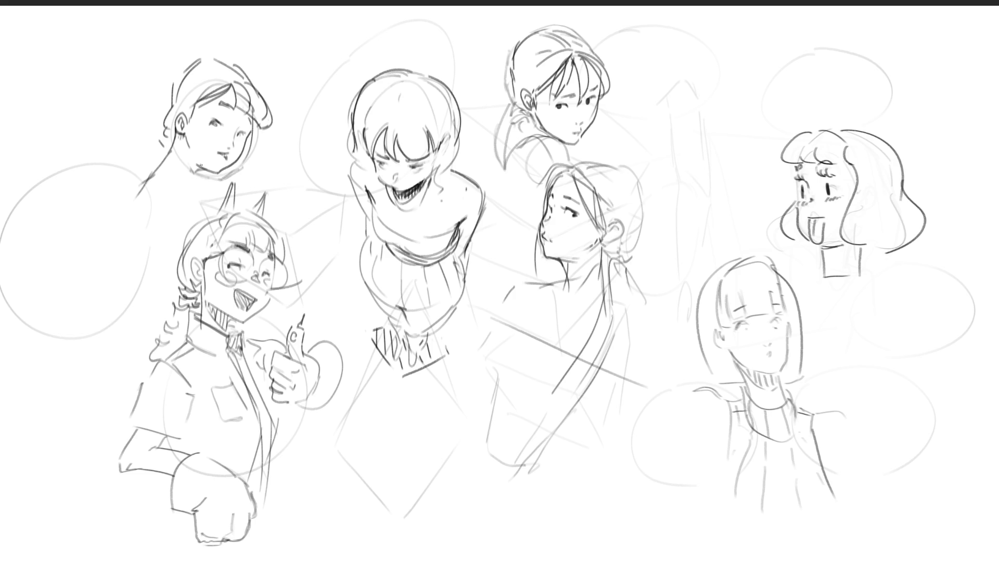
Redraw the top-left head's chin, face and neck lines after undoing trial shoulder strokes.
mouse_move(170, 165)
left_mouse_down()
mouse_move(199, 171)
mouse_move(143, 228)
left_mouse_up()
key("ctrl+z")
left_click_drag(155, 164, 139, 225)
key("ctrl+z")
key("ctrl+z")
left_click_drag(255, 123, 261, 163)
mouse_move(164, 147)
left_mouse_down()
mouse_move(185, 165)
mouse_move(245, 162)
mouse_move(229, 180)
mouse_move(247, 191)
left_mouse_up()
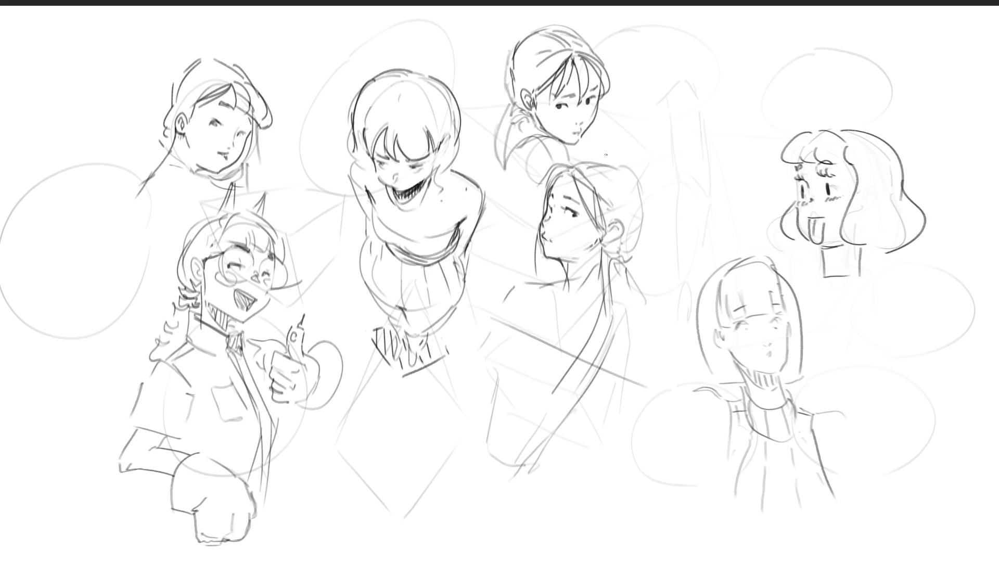
Redraw the lower-middle girl's hair and add a ponytail flowing down past her shoulder.
mouse_move(608, 152)
left_mouse_down()
mouse_move(568, 165)
mouse_move(619, 158)
mouse_move(634, 174)
mouse_move(642, 222)
left_mouse_up()
mouse_move(640, 182)
left_mouse_down()
mouse_move(644, 245)
mouse_move(609, 248)
left_mouse_up()
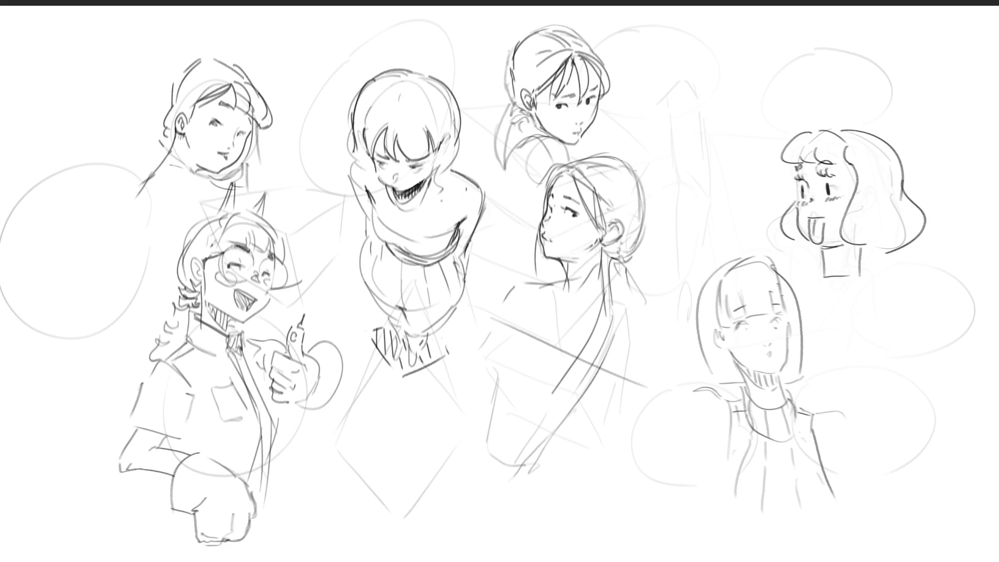
mouse_move(603, 270)
left_mouse_down()
mouse_move(629, 264)
mouse_move(627, 315)
mouse_move(649, 362)
left_mouse_up()
left_click_drag(606, 296, 652, 403)
left_click_drag(655, 344, 628, 433)
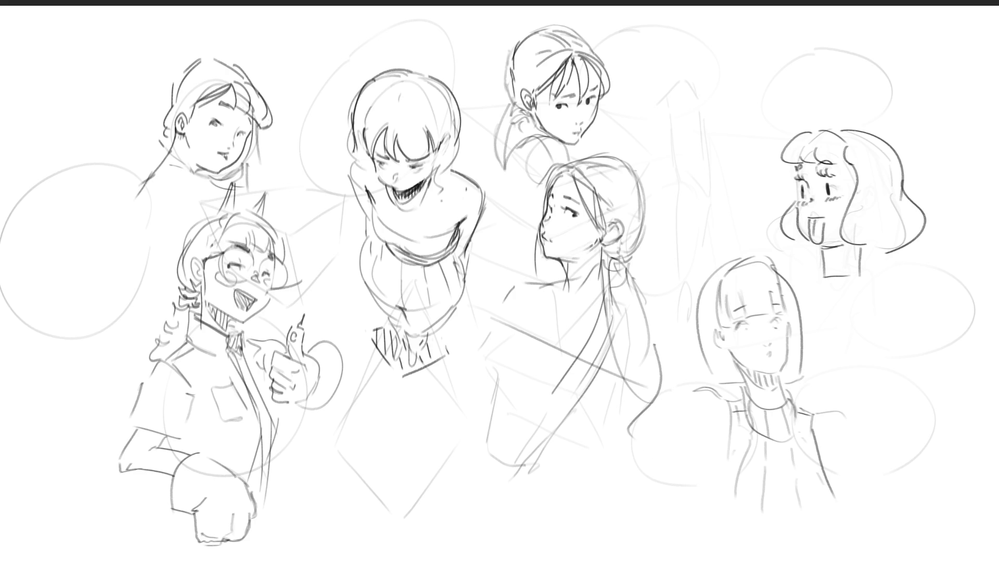
Darken her diagonal strap line and sketch the shoulder and arm curving down the left.
left_click_drag(490, 314, 622, 373)
left_click_drag(541, 341, 614, 379)
mouse_move(484, 310)
left_mouse_down()
mouse_move(495, 380)
mouse_move(629, 364)
left_mouse_up()
mouse_move(629, 365)
left_mouse_down()
mouse_move(586, 424)
mouse_move(506, 385)
left_mouse_up()
left_click_drag(494, 338, 507, 425)
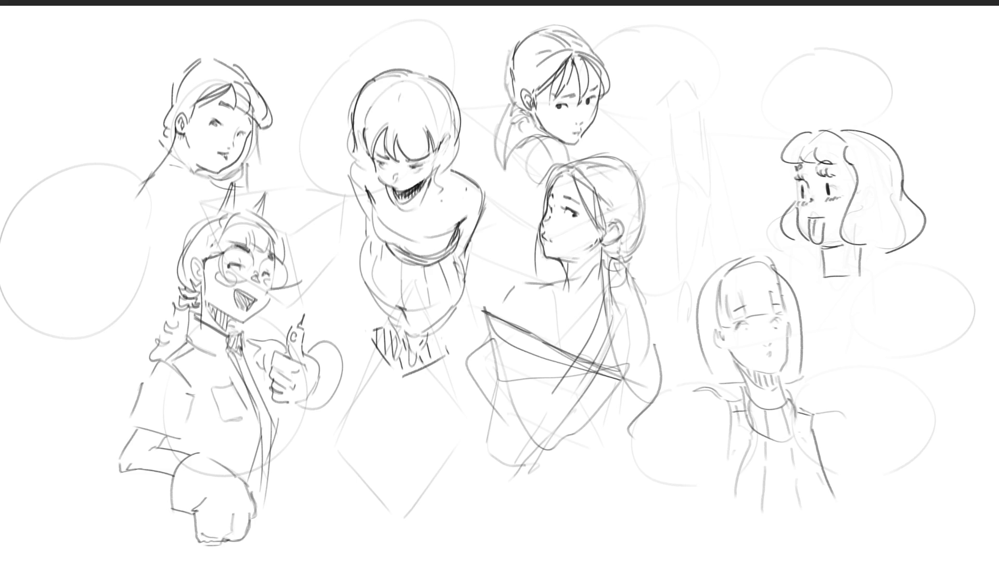
Extend the tongue-out girl's neck into shoulder lines and begin a neckline below it.
mouse_move(822, 272)
left_mouse_down()
mouse_move(792, 287)
mouse_move(887, 277)
mouse_move(908, 314)
left_mouse_up()
left_click_drag(809, 291, 863, 288)
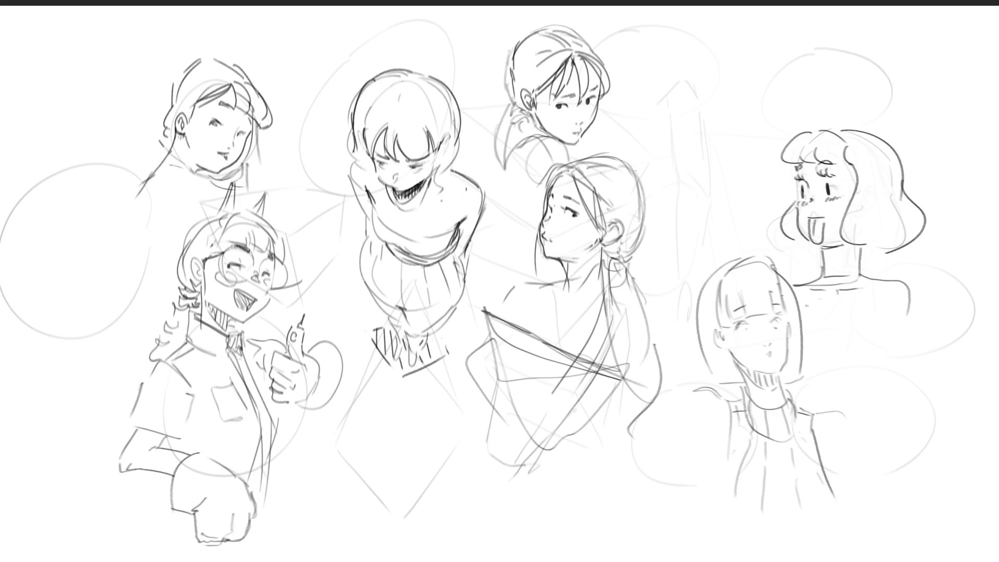
Add the tongue-out girl's rounded neckline, erase stray collar marks, and darken the glasses girl's ear and jacket.
mouse_move(801, 288)
left_mouse_down()
mouse_move(804, 299)
mouse_move(877, 287)
left_mouse_up()
mouse_move(207, 297)
left_mouse_down()
mouse_move(219, 328)
mouse_move(237, 294)
mouse_move(224, 313)
mouse_move(235, 333)
left_mouse_up()
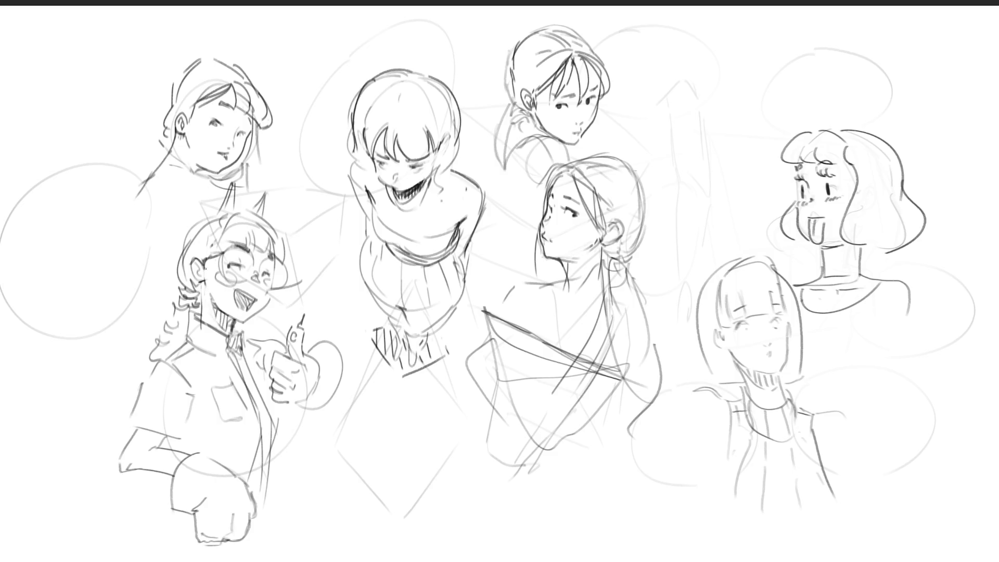
left_click_drag(190, 263, 195, 282)
left_click_drag(283, 406, 273, 449)
Darken the lower-right girl's eyes and give her a small round open mouth, discarding trial strokes.
left_click_drag(740, 343, 742, 344)
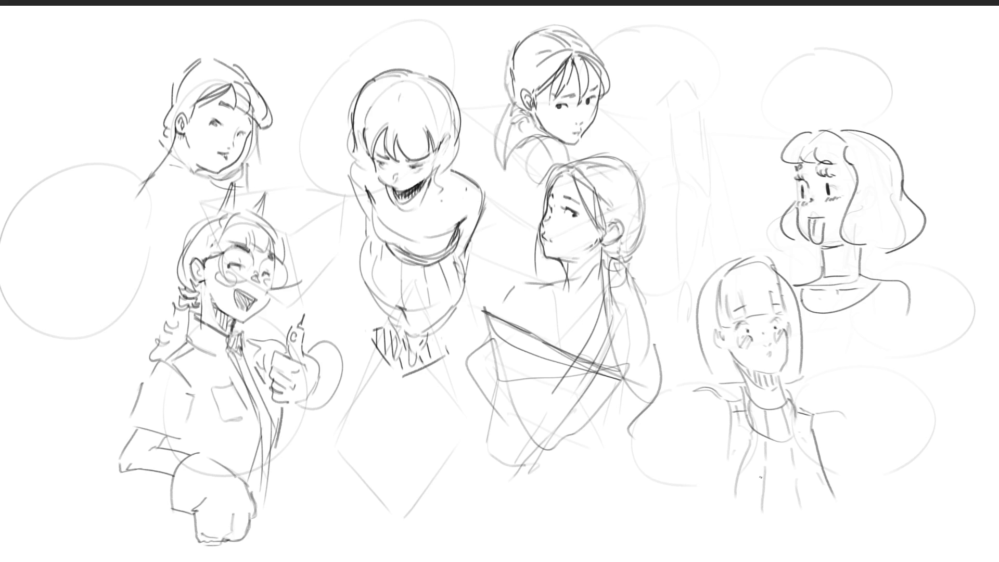
left_click_drag(735, 326, 747, 324)
left_click_drag(755, 350, 774, 352)
key("ctrl+z")
key("ctrl+z")
left_click_drag(768, 353, 773, 361)
left_click_drag(771, 354, 780, 349)
key("ctrl+z")
left_click_drag(769, 357, 774, 367)
key("ctrl+z")
Sketch a new arched head in the upper-right gap with eyes, lashes and a brow arch.
mouse_move(666, 74)
left_mouse_down()
mouse_move(662, 110)
mouse_move(691, 52)
mouse_move(735, 103)
left_mouse_up()
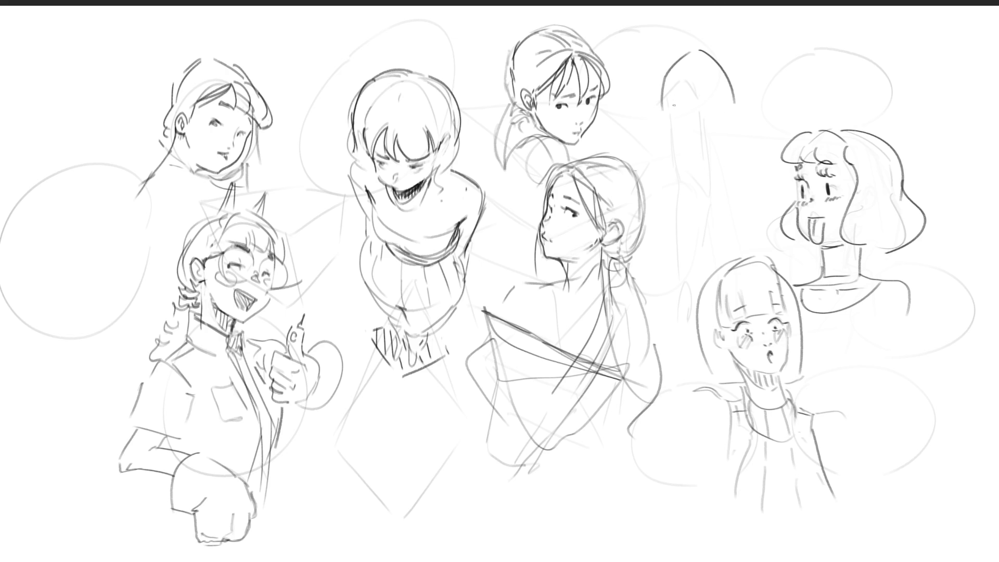
mouse_move(672, 112)
left_mouse_down()
mouse_move(689, 113)
mouse_move(679, 115)
left_mouse_up()
mouse_move(679, 110)
left_mouse_down()
mouse_move(681, 122)
mouse_move(733, 120)
mouse_move(718, 118)
mouse_move(743, 106)
mouse_move(731, 118)
left_mouse_up()
left_click_drag(668, 108, 678, 105)
left_click_drag(683, 86, 721, 95)
Add the new head's nose, curved right cheek, jaw and chin, ear details and neck side.
left_click_drag(716, 159, 711, 138)
left_click_drag(737, 125, 739, 167)
key("ctrl+z")
left_click_drag(737, 125, 745, 162)
left_click_drag(678, 163, 731, 172)
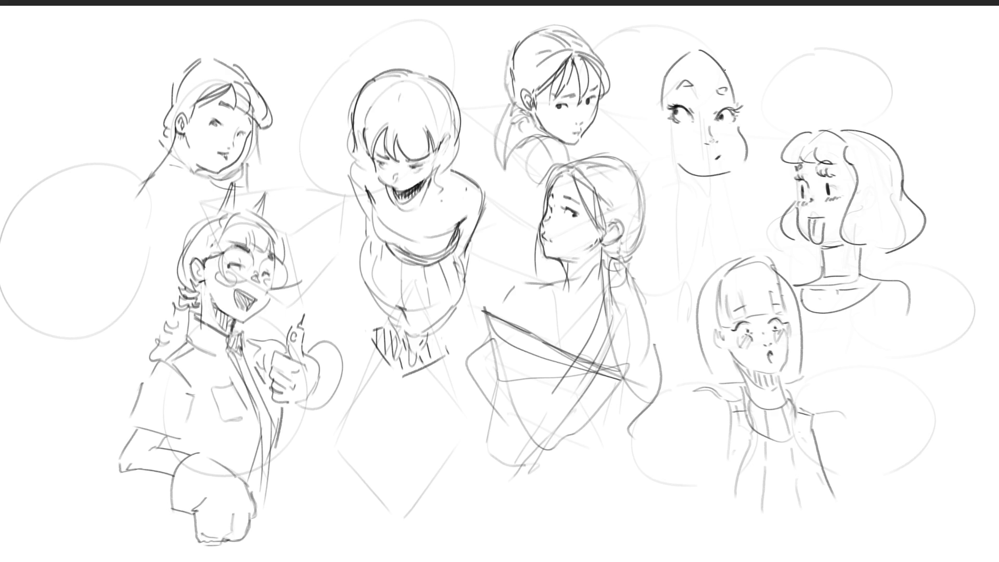
mouse_move(655, 125)
left_mouse_down()
mouse_move(658, 150)
mouse_move(660, 139)
mouse_move(648, 136)
left_mouse_up()
mouse_move(640, 118)
left_mouse_down()
mouse_move(645, 126)
mouse_move(632, 127)
left_mouse_up()
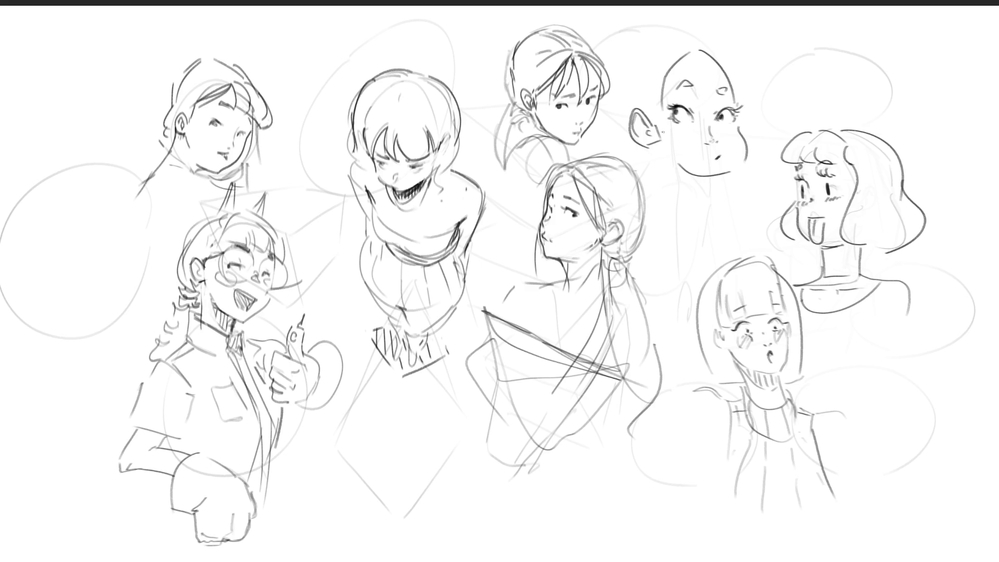
mouse_move(739, 104)
left_mouse_down()
mouse_move(745, 123)
mouse_move(747, 103)
left_mouse_up()
mouse_move(671, 170)
left_mouse_down()
mouse_move(684, 197)
mouse_move(734, 205)
left_mouse_up()
Mark the left eye and try collar shapes on the bob-haired girl's neck, then undo them.
left_click_drag(795, 165, 796, 201)
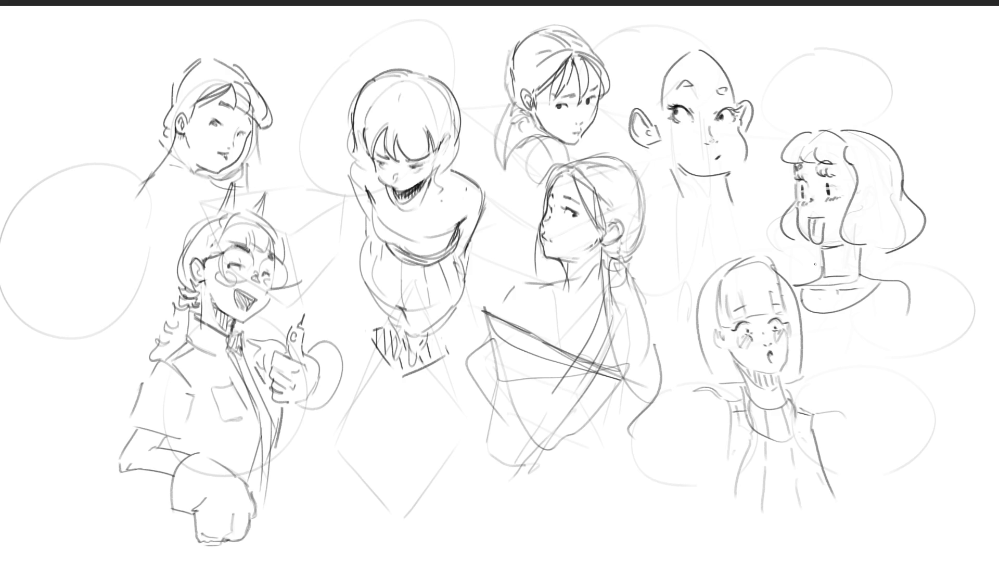
mouse_move(794, 256)
left_mouse_down()
mouse_move(833, 254)
mouse_move(833, 270)
mouse_move(795, 273)
left_mouse_up()
mouse_move(868, 254)
left_mouse_down()
mouse_move(888, 253)
mouse_move(889, 267)
left_mouse_up()
left_click_drag(887, 269, 856, 270)
key("ctrl+z")
key("ctrl+z")
key("ctrl+z")
Hatch the bald head's ear and left outline, then draw a long hair arc over it.
left_click_drag(653, 124, 657, 130)
mouse_move(668, 63)
left_mouse_down()
mouse_move(654, 118)
mouse_move(661, 126)
mouse_move(649, 116)
left_mouse_up()
key("ctrl+z")
key("ctrl+z")
mouse_move(657, 82)
left_mouse_down()
mouse_move(650, 107)
mouse_move(661, 75)
left_mouse_up()
mouse_move(685, 49)
left_mouse_down()
mouse_move(667, 63)
mouse_move(729, 75)
left_mouse_up()
mouse_move(629, 119)
left_mouse_down()
mouse_move(619, 71)
mouse_move(702, 17)
left_mouse_up()
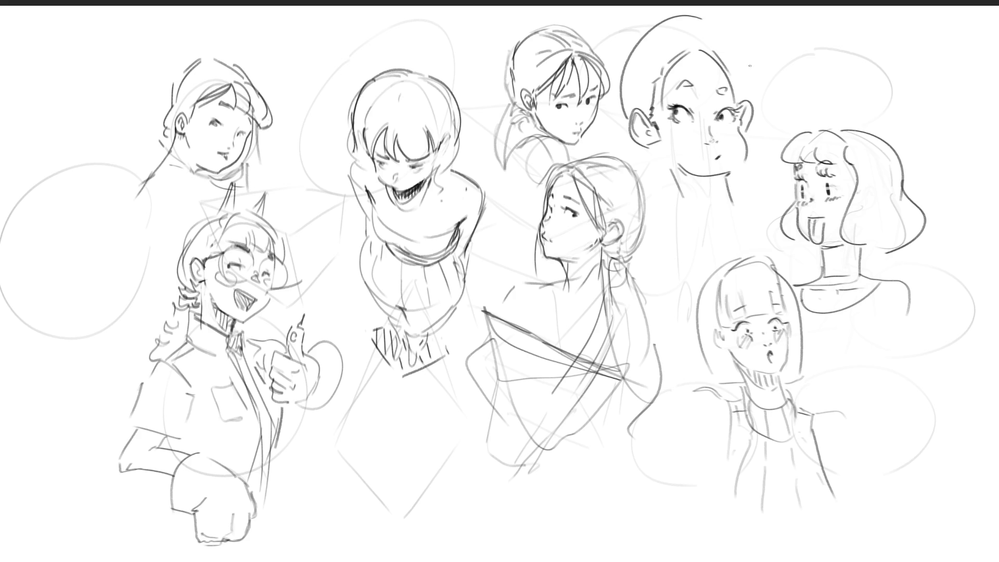
Replace the trial arcs around the head with a short hairline stroke on its left.
key("ctrl+z")
left_click_drag(625, 24, 620, 94)
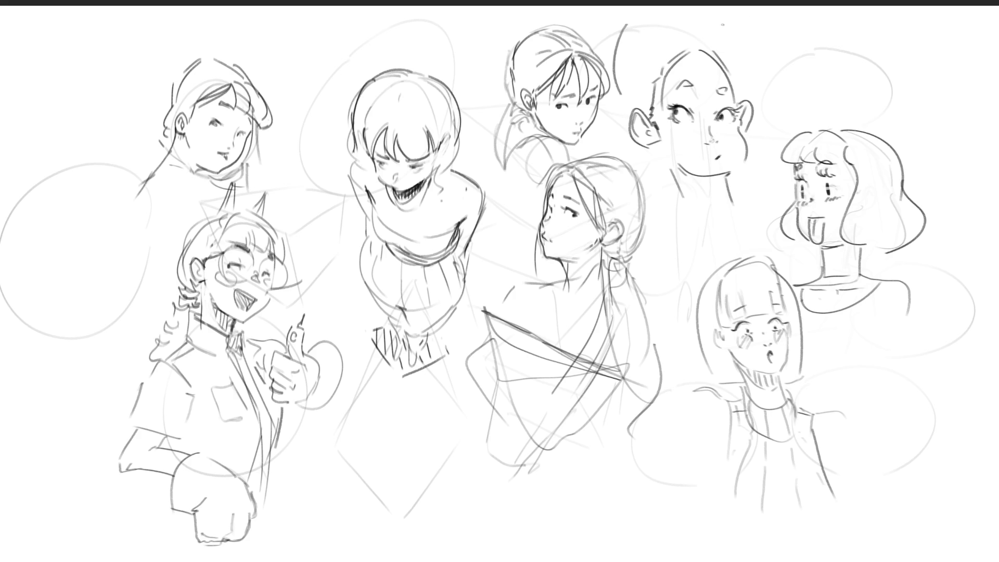
mouse_move(646, 11)
left_mouse_down()
mouse_move(665, 10)
mouse_move(733, 52)
mouse_move(739, 84)
left_mouse_up()
key("ctrl+z")
key("ctrl+z")
key("ctrl+z")
mouse_move(641, 50)
left_mouse_down()
mouse_move(708, 38)
mouse_move(731, 57)
mouse_move(632, 122)
left_mouse_up()
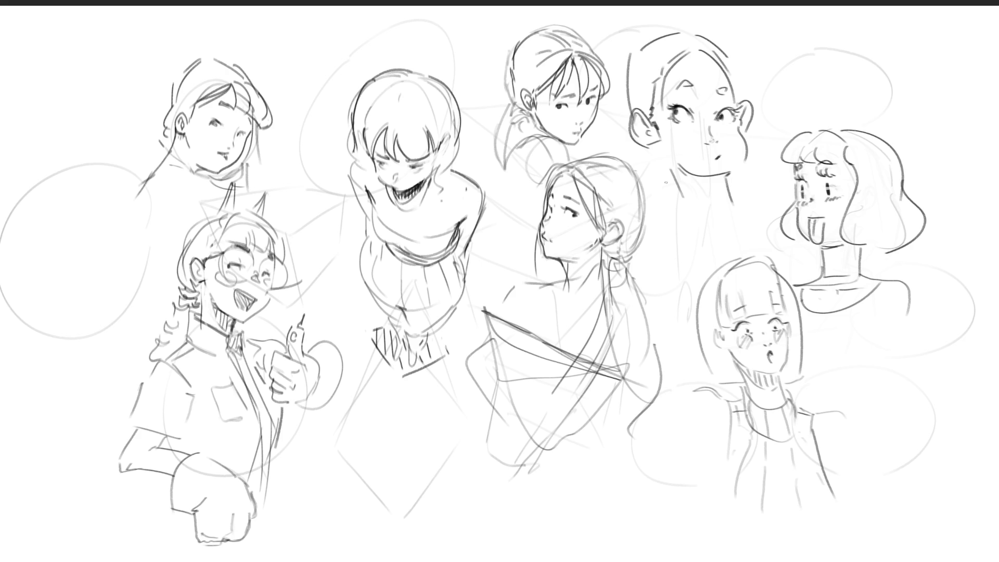
Sketch both sides of the neck below the head, darkening the left line.
left_click_drag(646, 173, 648, 203)
left_click_drag(655, 145, 683, 216)
left_click_drag(642, 152, 651, 212)
left_click_drag(656, 148, 668, 171)
mouse_move(745, 170)
left_mouse_down()
mouse_move(757, 207)
mouse_move(745, 217)
left_mouse_up()
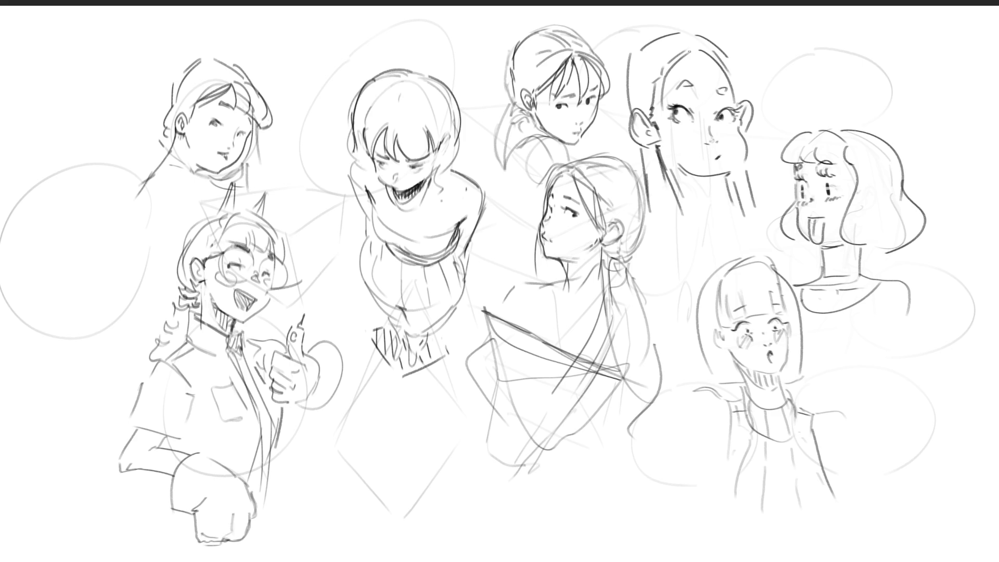
Draw long hair strands from the crown and outline both sides of the hair, retrying the upper-left stroke.
left_click_drag(690, 51, 710, 123)
left_click_drag(694, 44, 722, 143)
left_click_drag(726, 54, 740, 107)
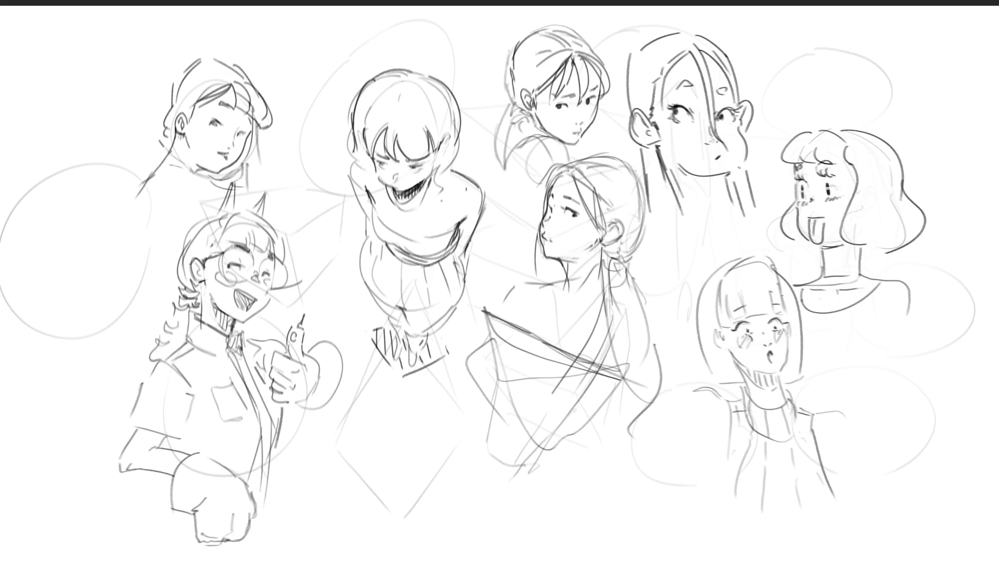
left_click_drag(652, 113, 650, 87)
left_click_drag(684, 51, 659, 108)
key("ctrl+z")
left_click_drag(686, 48, 672, 86)
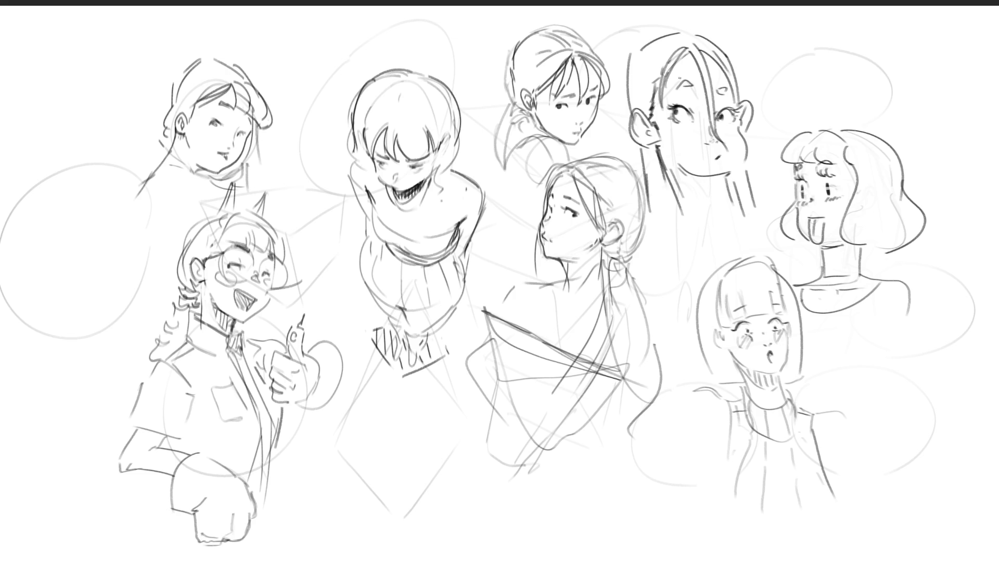
key("ctrl+z")
Add cheek blush marks and chin hatching to the long-haired girl and touch up her mouth.
left_click_drag(671, 37, 685, 38)
left_click_drag(682, 129, 691, 134)
mouse_move(682, 169)
left_mouse_down()
mouse_move(715, 190)
mouse_move(720, 177)
mouse_move(711, 199)
mouse_move(726, 208)
left_mouse_up()
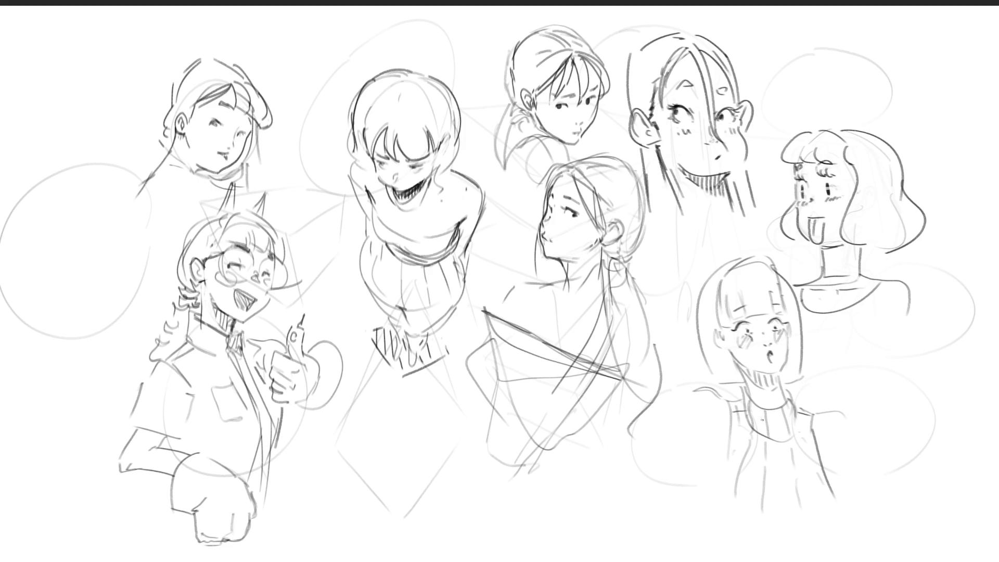
left_click_drag(719, 148, 726, 163)
left_click_drag(718, 152, 726, 148)
Retrace the lower-right girl's ear, bangs, head top, jaw and right hair outline in darker lines.
mouse_move(718, 331)
left_mouse_down()
mouse_move(726, 348)
mouse_move(718, 339)
mouse_move(732, 324)
mouse_move(728, 298)
mouse_move(726, 317)
mouse_move(778, 308)
left_mouse_up()
left_click_drag(775, 266, 785, 314)
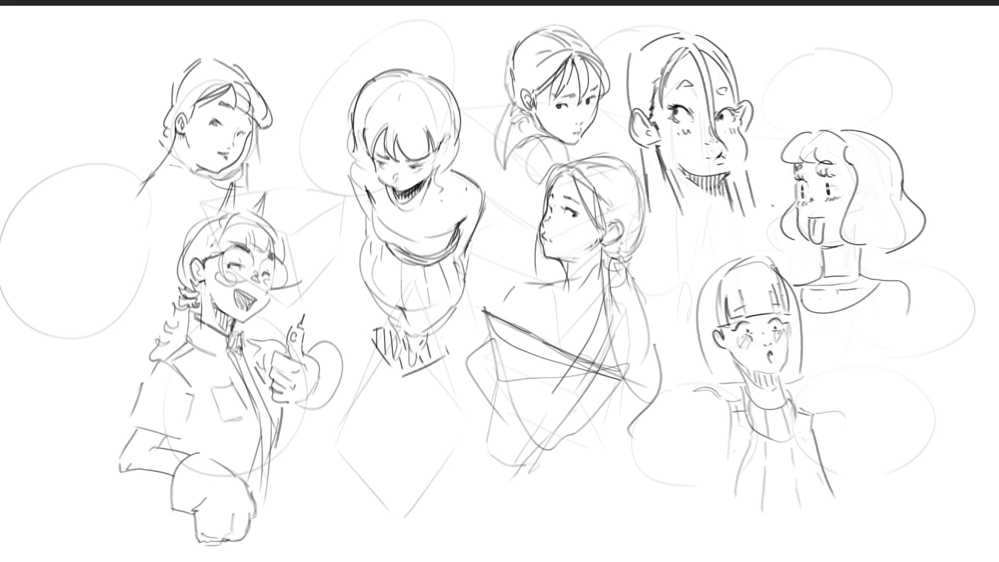
mouse_move(720, 275)
left_mouse_down()
mouse_move(777, 266)
mouse_move(729, 385)
left_mouse_up()
left_click_drag(725, 347, 750, 381)
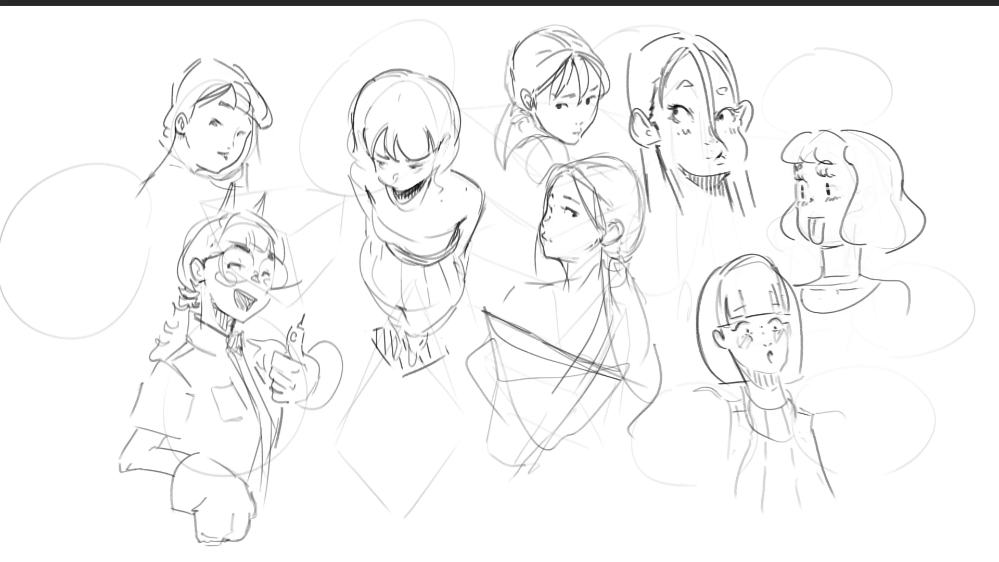
left_click_drag(786, 277, 809, 373)
Try several shoulder strokes and loops on the lower-right girl, undoing each one.
mouse_move(740, 404)
left_mouse_down()
mouse_move(711, 394)
mouse_move(676, 422)
mouse_move(698, 435)
left_mouse_up()
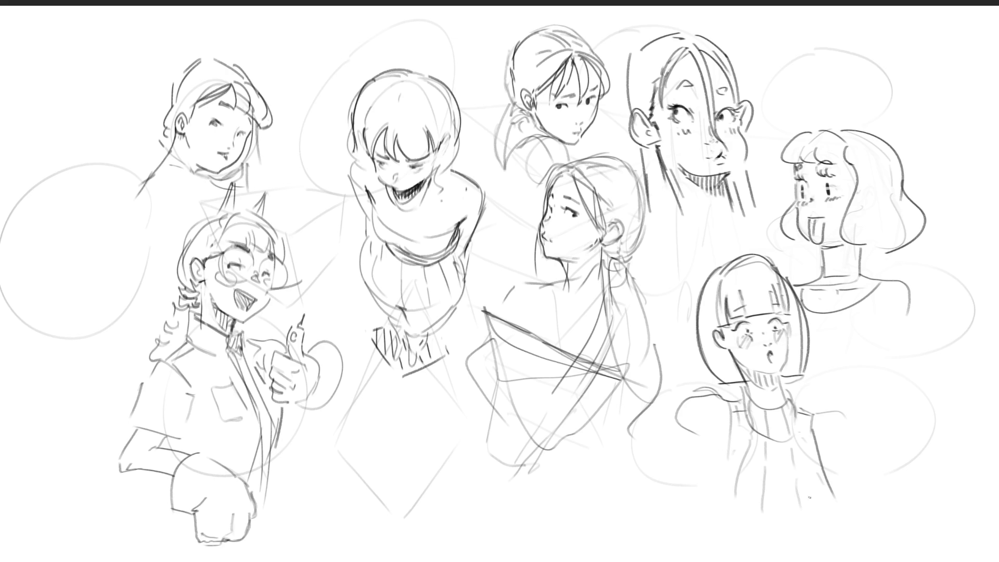
key("ctrl+z")
mouse_move(741, 400)
left_mouse_down()
mouse_move(682, 395)
mouse_move(738, 413)
mouse_move(718, 440)
mouse_move(675, 445)
mouse_move(726, 471)
left_mouse_up()
mouse_move(809, 395)
left_mouse_down()
mouse_move(856, 429)
mouse_move(828, 444)
left_mouse_up()
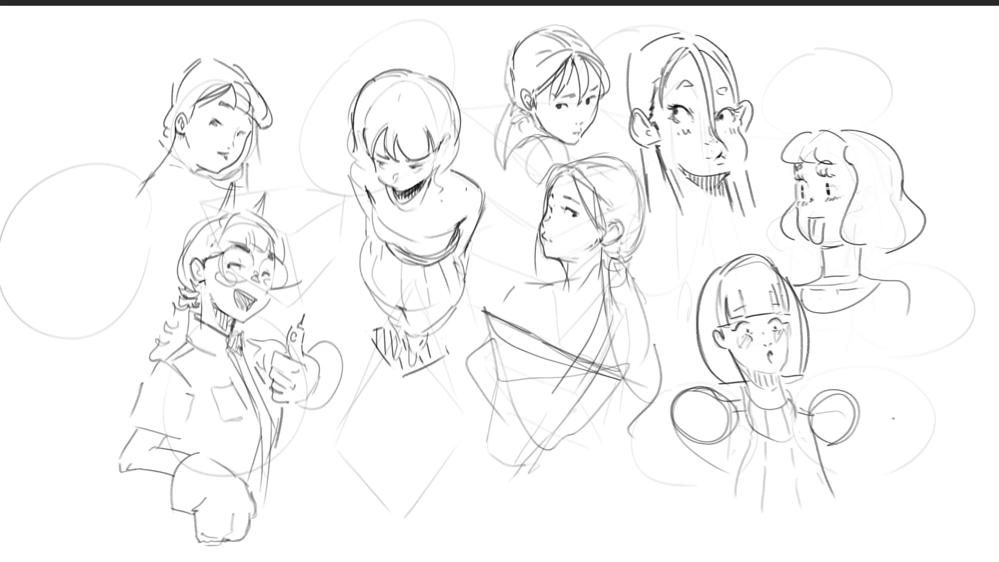
key("ctrl+z")
key("ctrl+z")
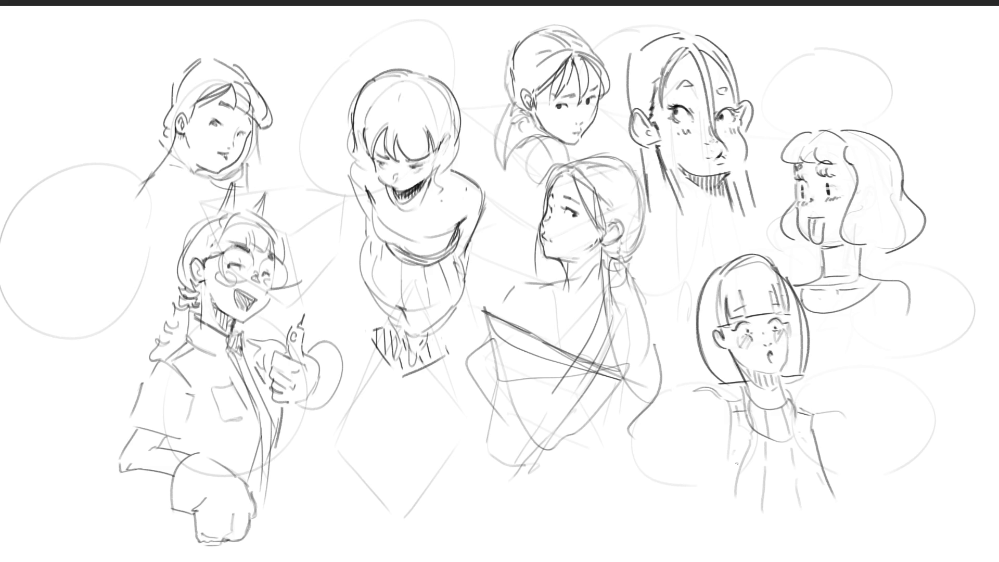
mouse_move(735, 399)
left_mouse_down()
mouse_move(699, 425)
mouse_move(725, 466)
left_mouse_up()
key("ctrl+z")
Free-transform the whole drawing, stretching its top-right corner slightly up and right.
key("ctrl+t")
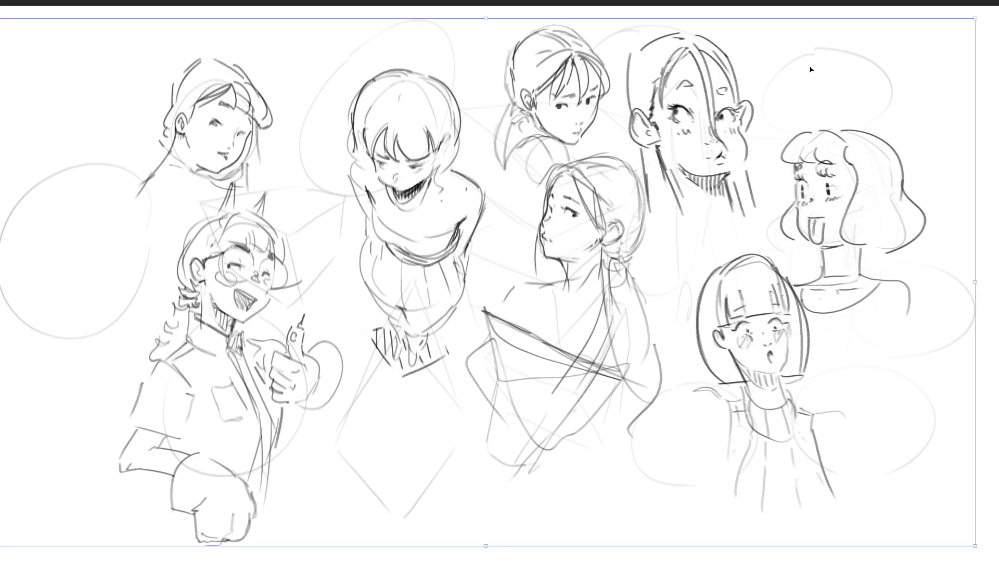
left_click_drag(975, 18, 998, 8)
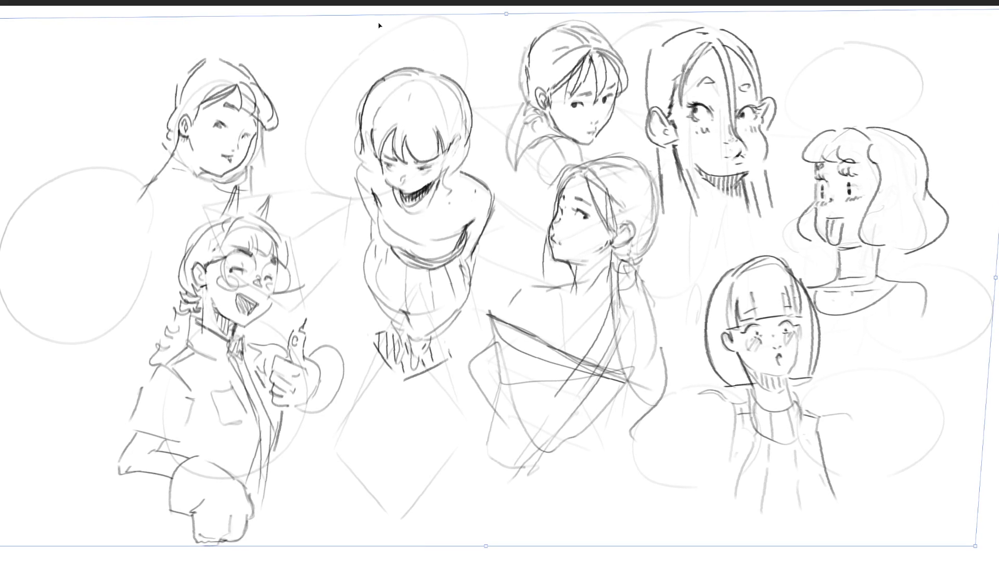
key("Return")
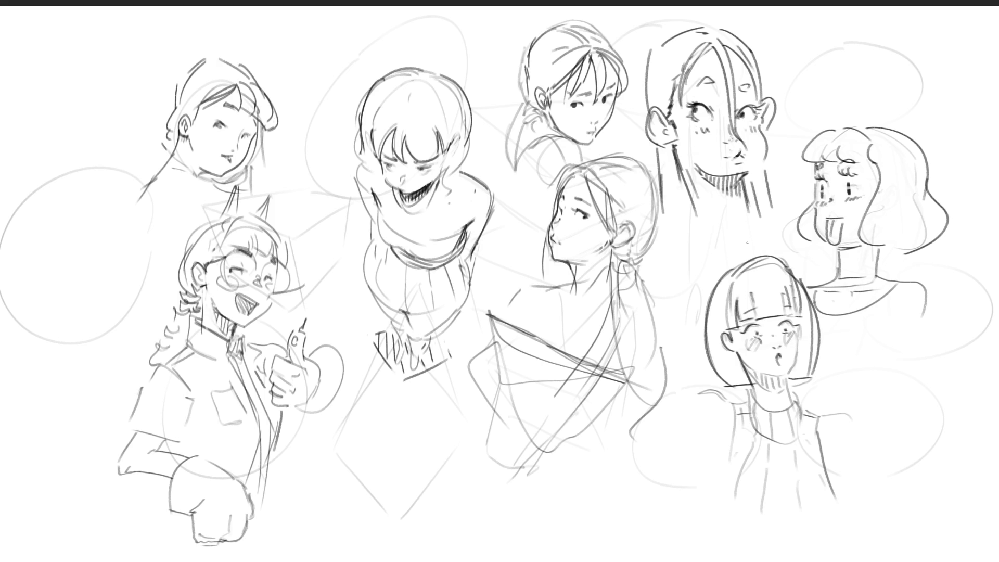
Compare the drawing before and after the stretch with undo/redo, then mirror the page horizontally.
key("ctrl+z")
key("ctrl+z")
key("ctrl+z")
key("ctrl+shift+z")
key("ctrl+shift+z")
key("ctrl+shift+z")
key("ctrl+z")
key("ctrl+shift+z")
key("m")
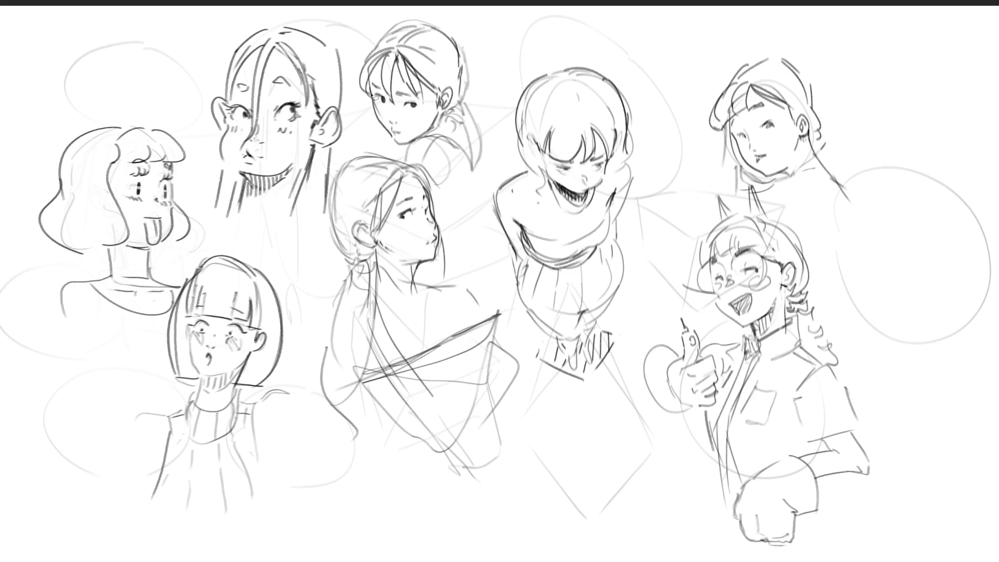
Touch up the long-haired girl's ear outlines and add curling strands to the top-right girl's hair.
left_click_drag(375, 97, 387, 125)
left_click(394, 139)
left_click_drag(315, 140, 326, 132)
left_click_drag(329, 133, 335, 128)
left_click_drag(217, 106, 219, 109)
mouse_move(811, 83)
left_mouse_down()
mouse_move(828, 134)
mouse_move(818, 145)
left_mouse_up()
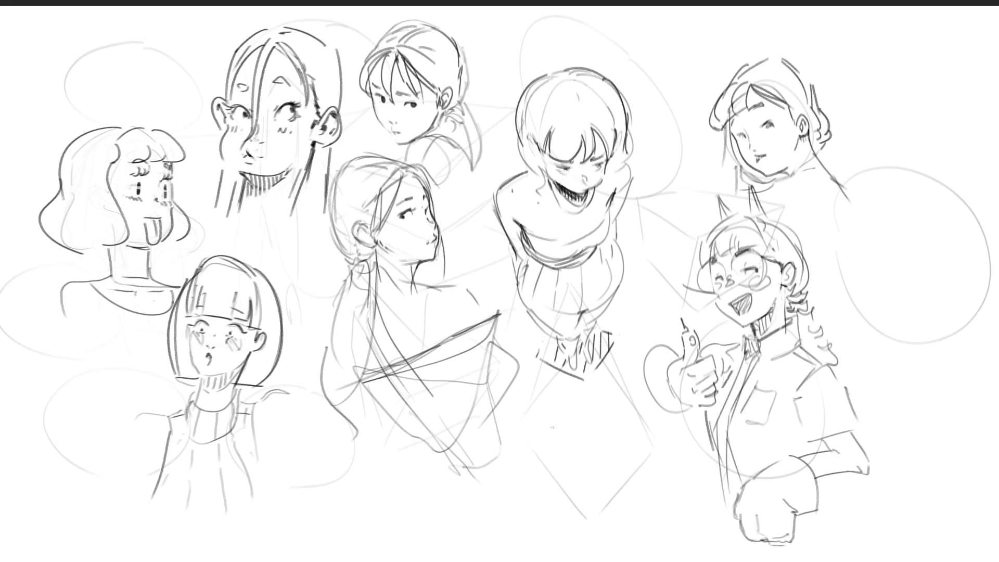
Draw an egg-shaped head outline with a chin curve below the centre figure.
mouse_move(550, 414)
left_mouse_down()
mouse_move(535, 453)
mouse_move(584, 401)
mouse_move(623, 444)
left_mouse_up()
mouse_move(550, 416)
left_mouse_down()
mouse_move(532, 474)
mouse_move(547, 505)
mouse_move(606, 519)
left_mouse_up()
left_click_drag(631, 460, 621, 505)
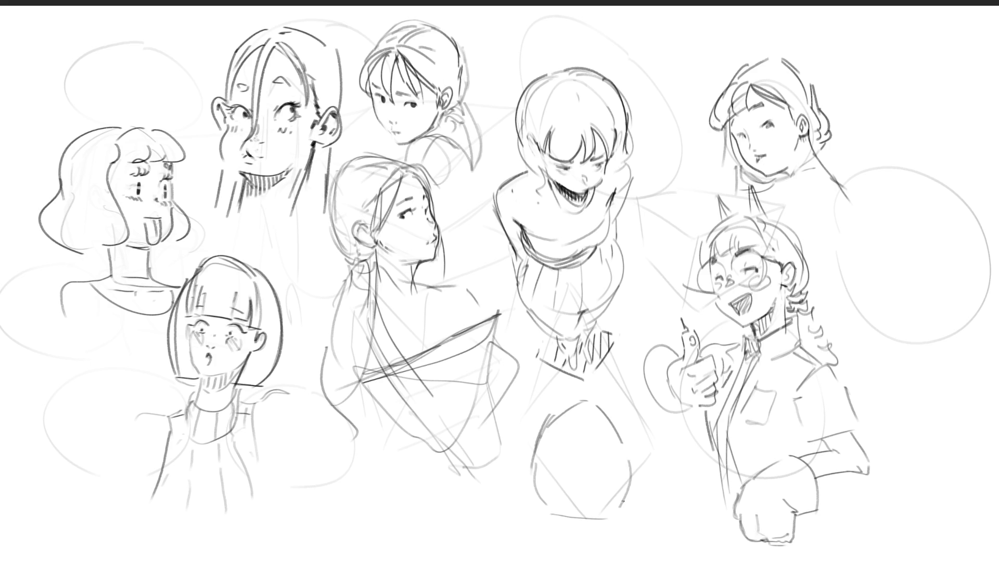
mouse_move(630, 448)
left_mouse_down()
mouse_move(627, 487)
mouse_move(567, 515)
mouse_move(619, 516)
left_mouse_up()
Refine the egg head's edges and sketch a head oval inside the large right circle.
mouse_move(628, 445)
left_mouse_down()
mouse_move(632, 497)
mouse_move(620, 538)
left_mouse_up()
left_click_drag(544, 437, 520, 475)
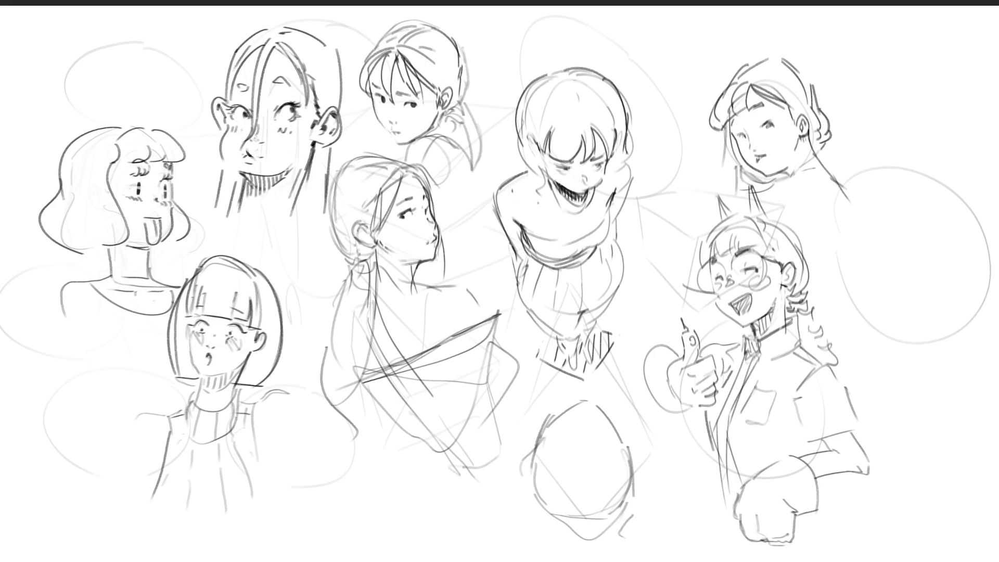
mouse_move(869, 211)
left_mouse_down()
mouse_move(856, 276)
mouse_move(908, 194)
mouse_move(929, 293)
left_mouse_up()
mouse_move(858, 261)
left_mouse_down()
mouse_move(884, 314)
mouse_move(940, 296)
left_mouse_up()
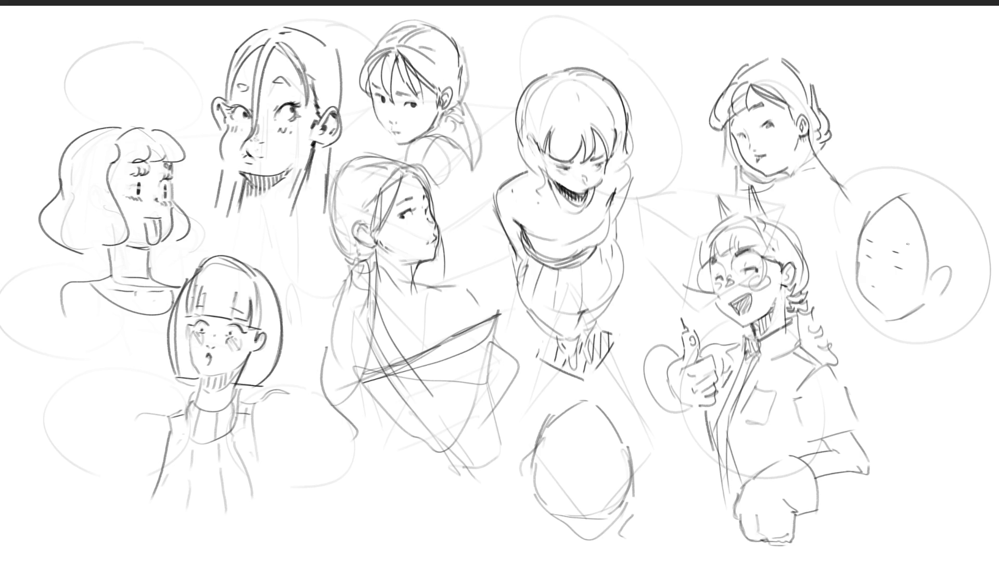
Draw a small head circle at the upper right with face guide dashes inside.
mouse_move(870, 101)
left_mouse_down()
mouse_move(885, 149)
mouse_move(905, 76)
left_mouse_up()
mouse_move(907, 77)
left_mouse_down()
mouse_move(919, 84)
mouse_move(929, 165)
left_mouse_up()
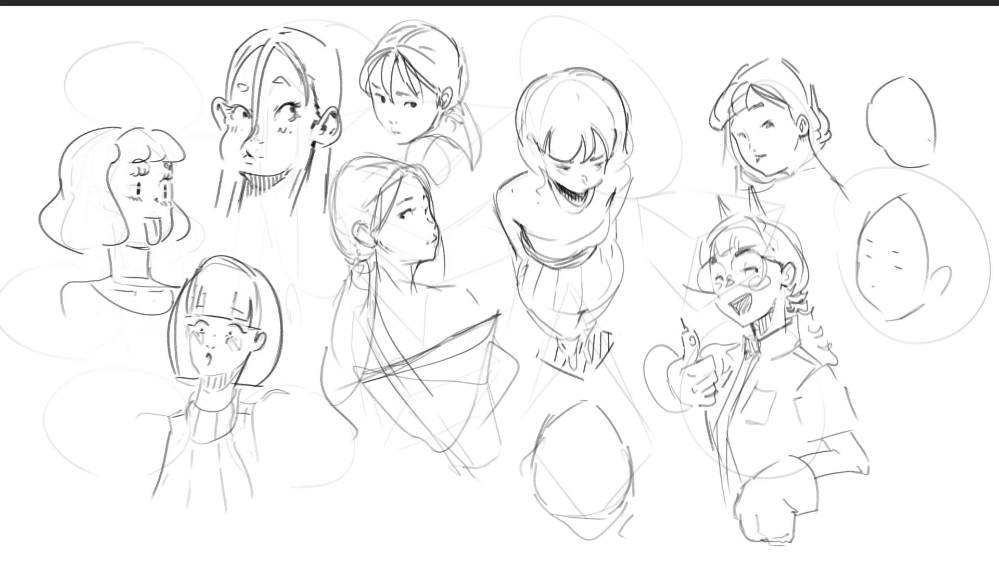
mouse_move(912, 126)
left_mouse_down()
mouse_move(904, 131)
mouse_move(930, 120)
left_mouse_up()
Sketch two more small head circles between the top faces, marking the second one's face.
mouse_move(639, 61)
left_mouse_down()
mouse_move(664, 109)
mouse_move(633, 68)
mouse_move(701, 36)
mouse_move(714, 83)
left_mouse_up()
mouse_move(660, 109)
left_mouse_down()
mouse_move(693, 108)
mouse_move(699, 103)
mouse_move(664, 89)
mouse_move(697, 85)
mouse_move(663, 83)
mouse_move(697, 75)
left_mouse_up()
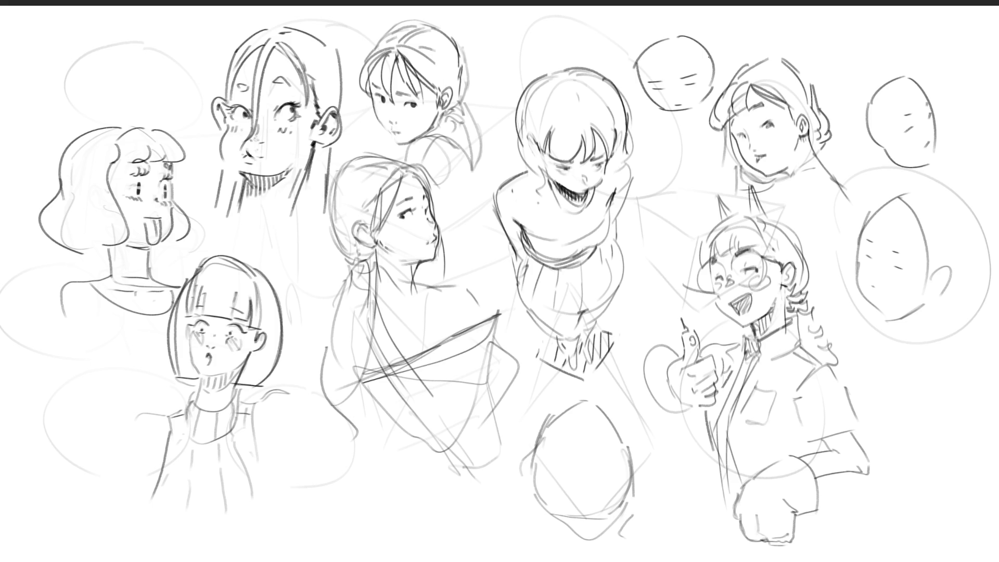
mouse_move(666, 145)
left_mouse_down()
mouse_move(664, 200)
mouse_move(708, 166)
left_mouse_up()
left_click_drag(669, 199, 694, 200)
mouse_move(711, 166)
left_mouse_down()
mouse_move(712, 178)
mouse_move(684, 166)
mouse_move(676, 149)
left_mouse_up()
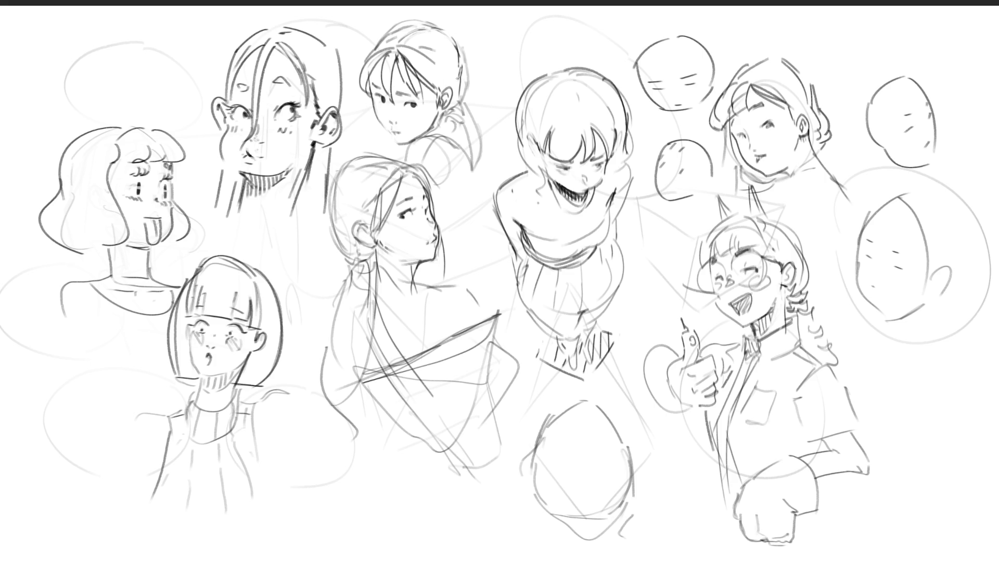
Redraw the outline stroke along the top and right edge of a head's hair.
left_click_drag(461, 39, 468, 89)
key("ctrl+z")
mouse_move(437, 24)
left_mouse_down()
mouse_move(458, 51)
mouse_move(462, 86)
left_mouse_up()
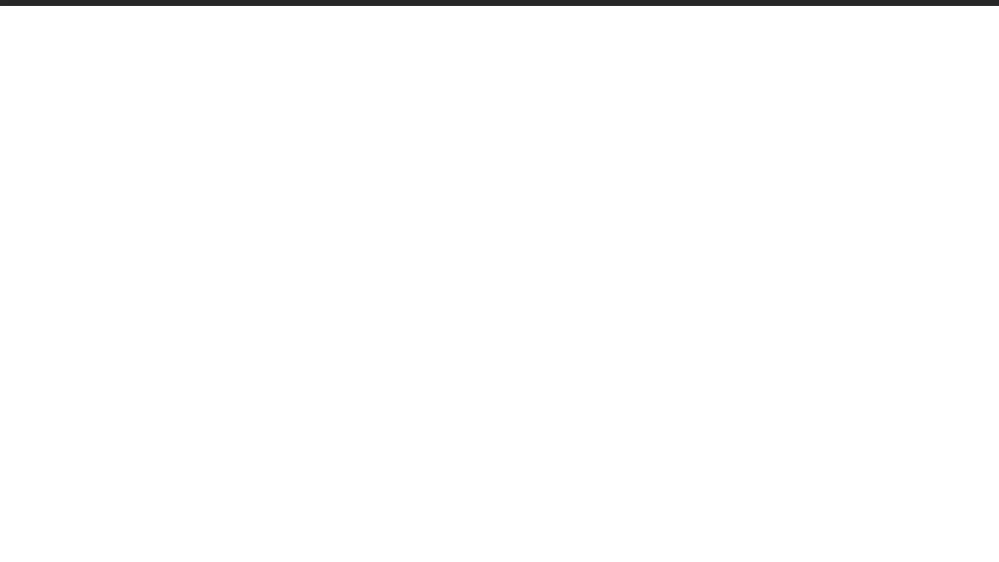
Gesture-sketch the first figure's head oval, hair strands and loose lines below it.
mouse_move(506, 83)
left_mouse_down()
mouse_move(506, 118)
mouse_move(528, 63)
mouse_move(563, 114)
left_mouse_up()
mouse_move(505, 77)
left_mouse_down()
mouse_move(560, 131)
mouse_move(555, 153)
mouse_move(543, 153)
mouse_move(544, 181)
left_mouse_up()
left_click_drag(510, 60, 503, 179)
left_click_drag(501, 116, 566, 186)
left_click_drag(565, 128, 598, 179)
mouse_move(537, 58)
left_mouse_down()
mouse_move(582, 188)
mouse_move(633, 208)
left_mouse_up()
left_click_drag(605, 220, 577, 231)
mouse_move(520, 167)
left_mouse_down()
mouse_move(572, 183)
mouse_move(560, 280)
mouse_move(517, 323)
left_mouse_up()
Rough in the first figure's body, torso, arm sweeps and lower-body curves.
mouse_move(541, 235)
left_mouse_down()
mouse_move(471, 326)
mouse_move(593, 284)
mouse_move(546, 390)
left_mouse_up()
left_click_drag(515, 336, 545, 391)
mouse_move(484, 239)
left_mouse_down()
mouse_move(472, 171)
mouse_move(622, 304)
mouse_move(592, 403)
left_mouse_up()
left_click_drag(668, 367, 621, 415)
left_click_drag(523, 317, 568, 399)
mouse_move(520, 281)
left_mouse_down()
mouse_move(543, 435)
mouse_move(633, 371)
left_mouse_up()
left_click_drag(651, 380, 645, 454)
left_click_drag(653, 330, 660, 440)
mouse_move(635, 321)
left_mouse_down()
mouse_move(706, 458)
mouse_move(573, 486)
left_mouse_up()
left_click_drag(672, 445, 545, 481)
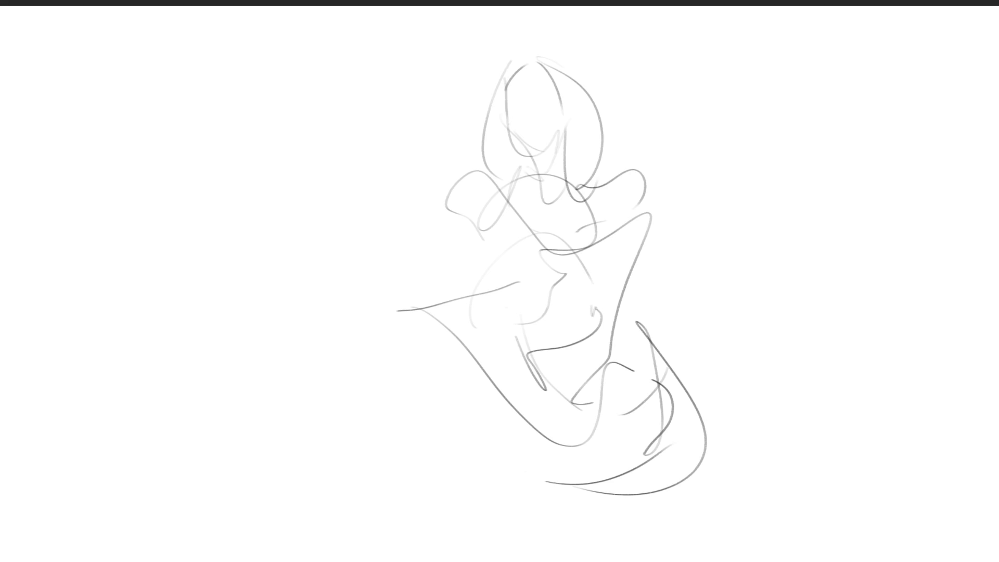
Sketch a second figure to the right with head, body lines and legs.
mouse_move(730, 102)
left_mouse_down()
mouse_move(697, 149)
mouse_move(784, 174)
mouse_move(779, 83)
mouse_move(728, 193)
mouse_move(695, 133)
mouse_move(781, 234)
mouse_move(792, 176)
mouse_move(779, 322)
mouse_move(711, 327)
left_mouse_up()
left_click_drag(710, 145, 670, 207)
mouse_move(642, 259)
left_mouse_down()
mouse_move(630, 280)
mouse_move(743, 346)
left_mouse_up()
mouse_move(792, 188)
left_mouse_down()
mouse_move(812, 376)
mouse_move(761, 304)
left_mouse_up()
left_click_drag(661, 270, 749, 459)
left_click_drag(828, 333, 765, 463)
mouse_move(816, 318)
left_mouse_down()
mouse_move(874, 396)
mouse_move(817, 458)
left_mouse_up()
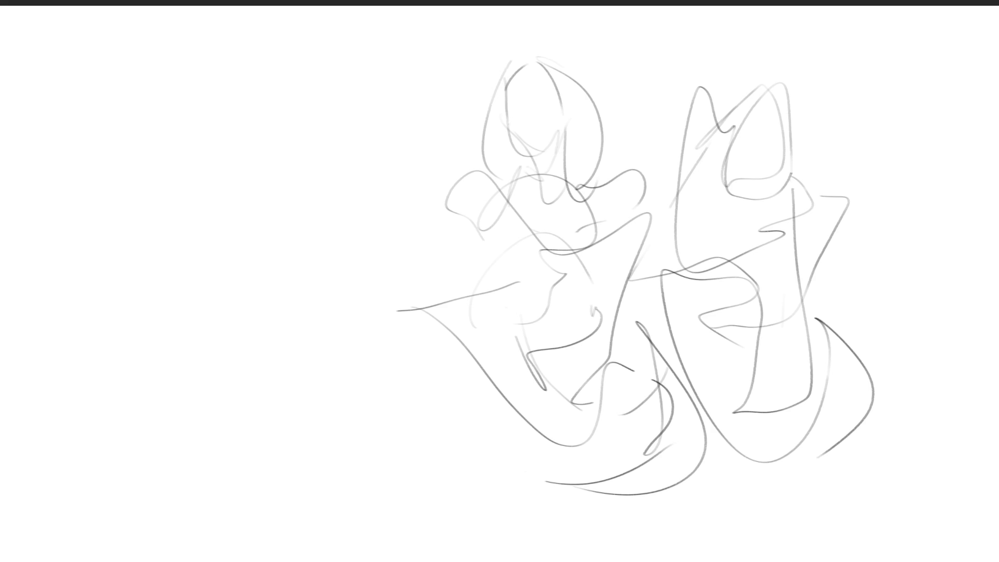
Sketch a third figure on the left, from head to legs, then mirror the view horizontally.
mouse_move(211, 116)
left_mouse_down()
mouse_move(216, 161)
mouse_move(247, 84)
mouse_move(280, 168)
mouse_move(255, 181)
left_mouse_up()
left_click_drag(287, 161, 238, 229)
left_click_drag(213, 121, 181, 151)
left_click_drag(193, 190, 235, 259)
left_click_drag(280, 207, 243, 284)
mouse_move(183, 208)
left_mouse_down()
mouse_move(130, 263)
mouse_move(294, 351)
left_mouse_up()
left_click_drag(182, 364, 268, 346)
mouse_move(182, 386)
left_mouse_down()
mouse_move(254, 237)
mouse_move(294, 367)
mouse_move(249, 468)
left_mouse_up()
left_click_drag(319, 440, 301, 476)
mouse_move(312, 364)
left_mouse_down()
mouse_move(229, 494)
mouse_move(382, 508)
left_mouse_up()
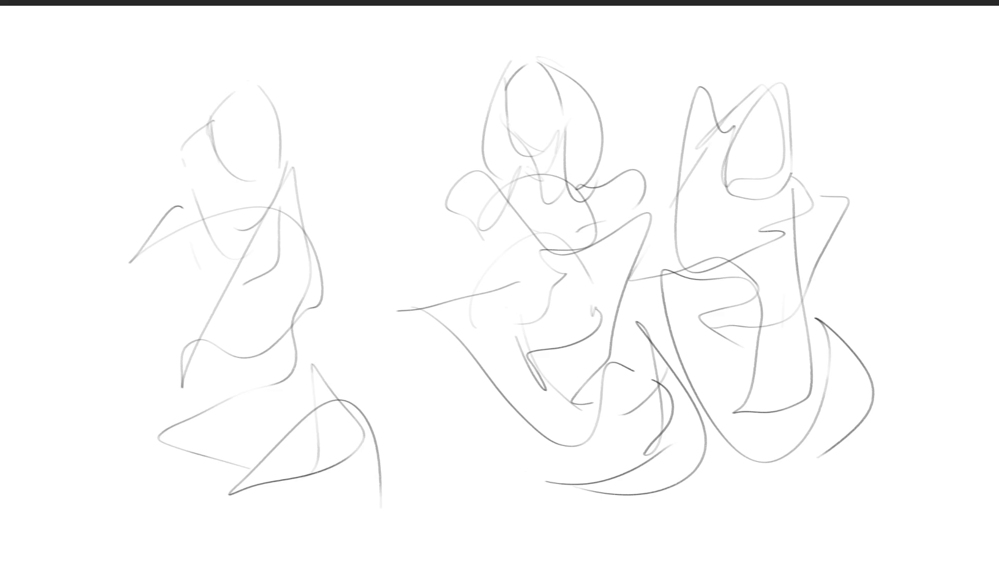
key("m")
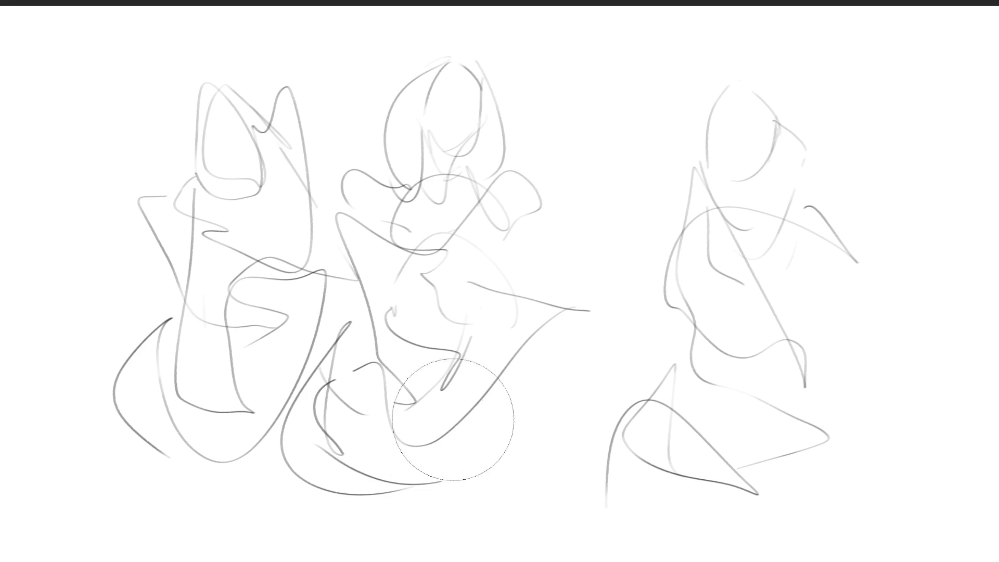
Shear the whole sketch sideways with free transform, using Ctrl+T and the bottom-middle handle.
key("ctrl+t")
left_click_drag(486, 512, 559, 517)
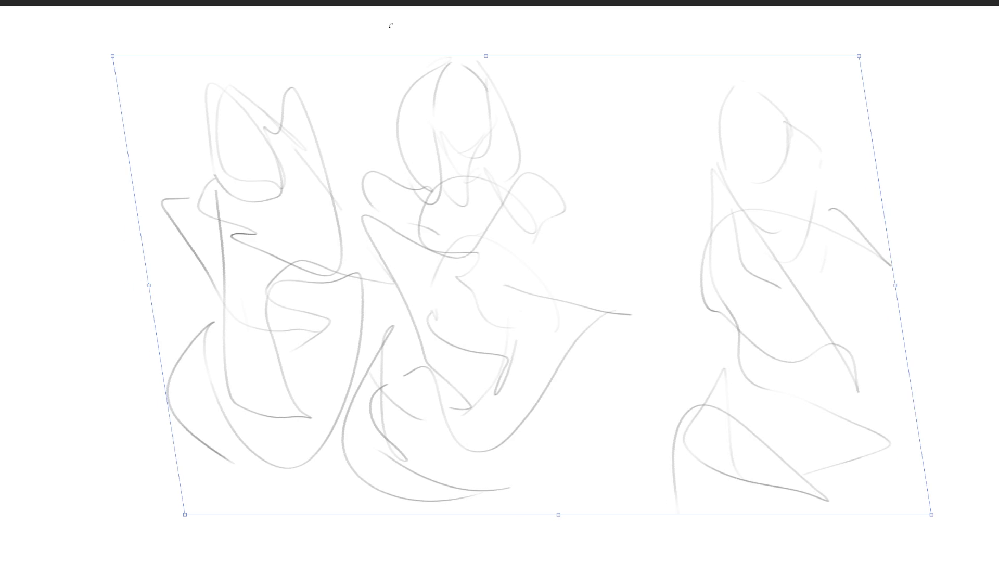
key("Return")
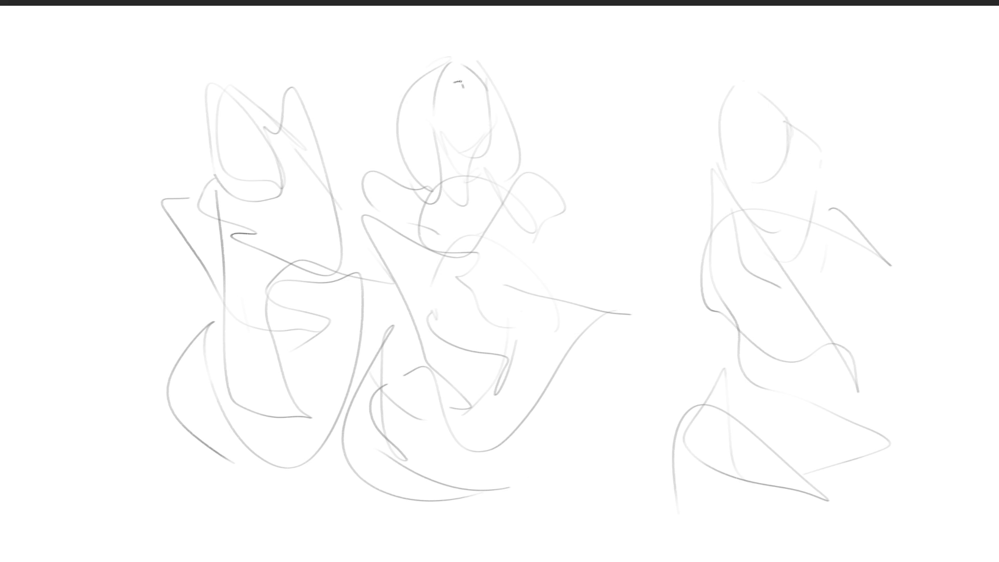
Ink the middle figure's eye, face side, bob hair outline, chin curls and cheek blush.
left_click_drag(480, 96, 488, 97)
mouse_move(483, 88)
left_mouse_down()
mouse_move(487, 140)
mouse_move(480, 110)
mouse_move(467, 161)
left_mouse_up()
mouse_move(453, 61)
left_mouse_down()
mouse_move(450, 183)
mouse_move(417, 186)
mouse_move(426, 190)
mouse_move(398, 101)
mouse_move(415, 187)
left_mouse_up()
left_click_drag(414, 193, 403, 201)
mouse_move(462, 56)
left_mouse_down()
mouse_move(431, 69)
mouse_move(471, 59)
mouse_move(483, 73)
mouse_move(466, 75)
mouse_move(487, 85)
mouse_move(518, 150)
mouse_move(518, 162)
mouse_move(462, 156)
mouse_move(487, 162)
mouse_move(481, 143)
mouse_move(458, 171)
mouse_move(485, 182)
left_mouse_up()
left_click_drag(489, 161, 485, 194)
key("ctrl+z")
key("ctrl+z")
key("ctrl+z")
key("ctrl+z")
mouse_move(484, 159)
left_mouse_down()
mouse_move(451, 202)
mouse_move(515, 178)
left_mouse_up()
left_click_drag(521, 142, 519, 176)
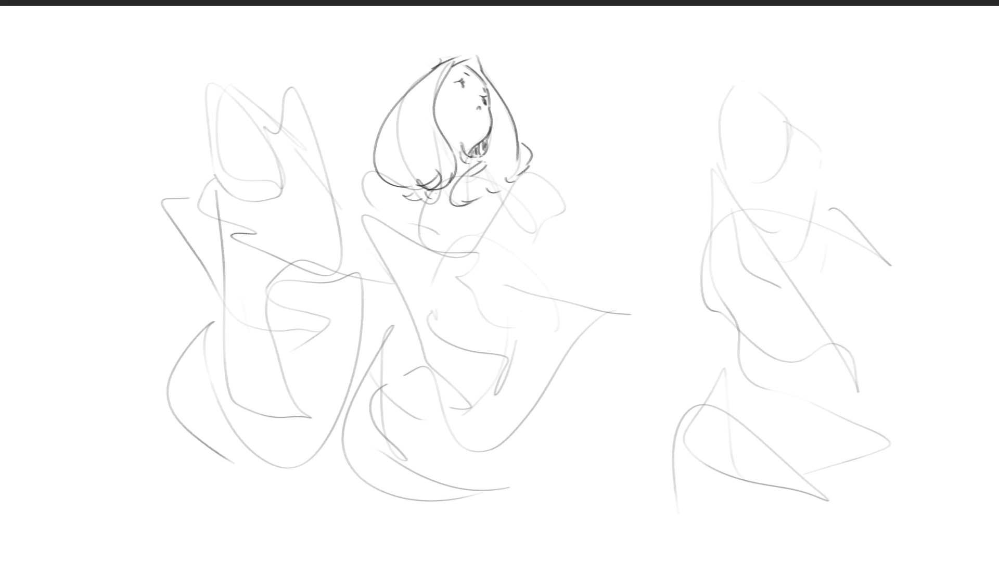
left_click_drag(454, 87, 477, 110)
Draw the hair strands hanging below the middle figure's bob down her left side.
left_click_drag(389, 186, 399, 237)
mouse_move(508, 180)
left_mouse_down()
mouse_move(519, 176)
mouse_move(553, 235)
left_mouse_up()
key("ctrl+z")
key("ctrl+z")
left_click_drag(386, 176, 408, 261)
key("ctrl+z")
left_click_drag(397, 193, 412, 254)
left_click_drag(415, 207, 461, 190)
mouse_move(398, 192)
left_mouse_down()
mouse_move(402, 233)
mouse_move(448, 192)
left_mouse_up()
mouse_move(420, 225)
left_mouse_down()
mouse_move(454, 198)
mouse_move(437, 205)
mouse_move(495, 193)
mouse_move(519, 233)
mouse_move(503, 258)
mouse_move(523, 229)
left_mouse_up()
Draw the middle figure's neckline, raised arm, shoulder frill, sleeve and hand.
mouse_move(430, 251)
left_mouse_down()
mouse_move(462, 269)
mouse_move(489, 312)
left_mouse_up()
left_click_drag(513, 176, 543, 261)
mouse_move(560, 191)
left_mouse_down()
mouse_move(570, 190)
mouse_move(517, 182)
mouse_move(566, 309)
left_mouse_up()
left_click_drag(517, 182, 629, 267)
left_click_drag(637, 309, 591, 369)
mouse_move(613, 344)
left_mouse_down()
mouse_move(586, 358)
mouse_move(606, 374)
left_mouse_up()
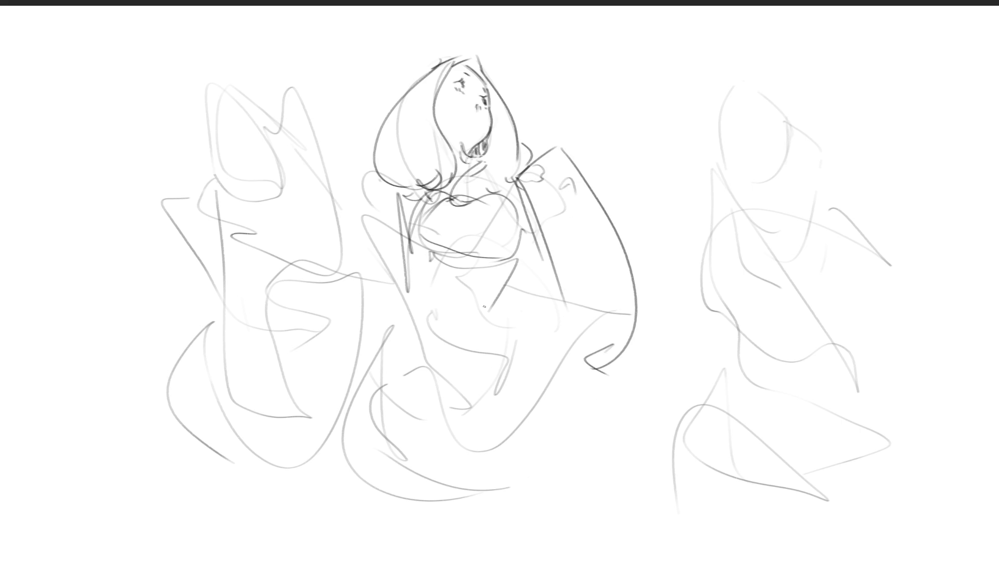
Try the middle figure's bodice, torso, waist and leg lines, undoing the last attempt.
mouse_move(429, 257)
left_mouse_down()
mouse_move(455, 299)
mouse_move(489, 300)
left_mouse_up()
left_click_drag(528, 255, 500, 301)
left_click_drag(430, 252, 386, 316)
mouse_move(431, 251)
left_mouse_down()
mouse_move(414, 300)
mouse_move(442, 395)
mouse_move(521, 328)
mouse_move(474, 389)
left_mouse_up()
mouse_move(401, 299)
left_mouse_down()
mouse_move(362, 432)
mouse_move(427, 510)
left_mouse_up()
mouse_move(377, 432)
left_mouse_down()
mouse_move(455, 520)
mouse_move(479, 516)
left_mouse_up()
left_click_drag(517, 310, 480, 451)
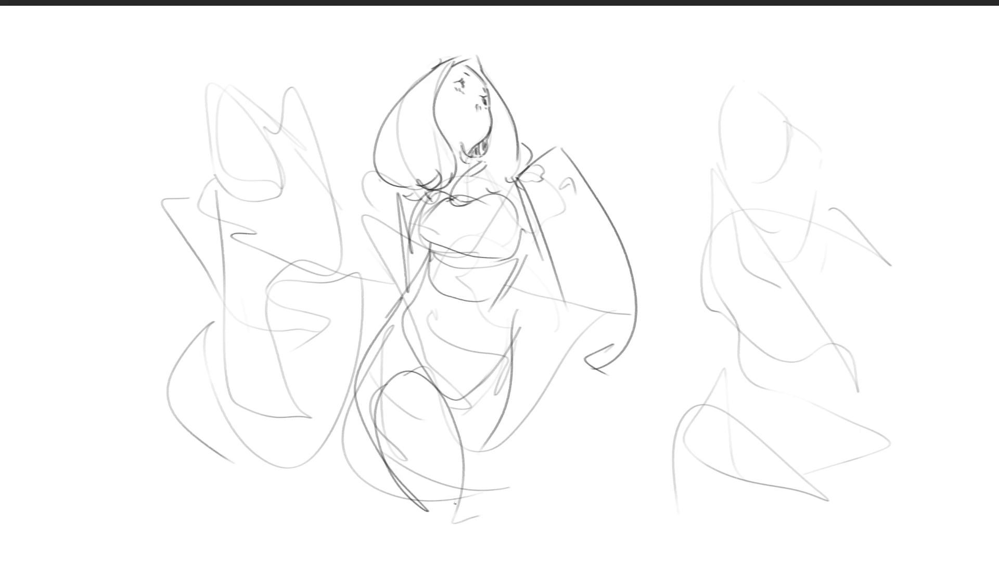
key("ctrl+z")
key("ctrl+z")
key("ctrl+z")
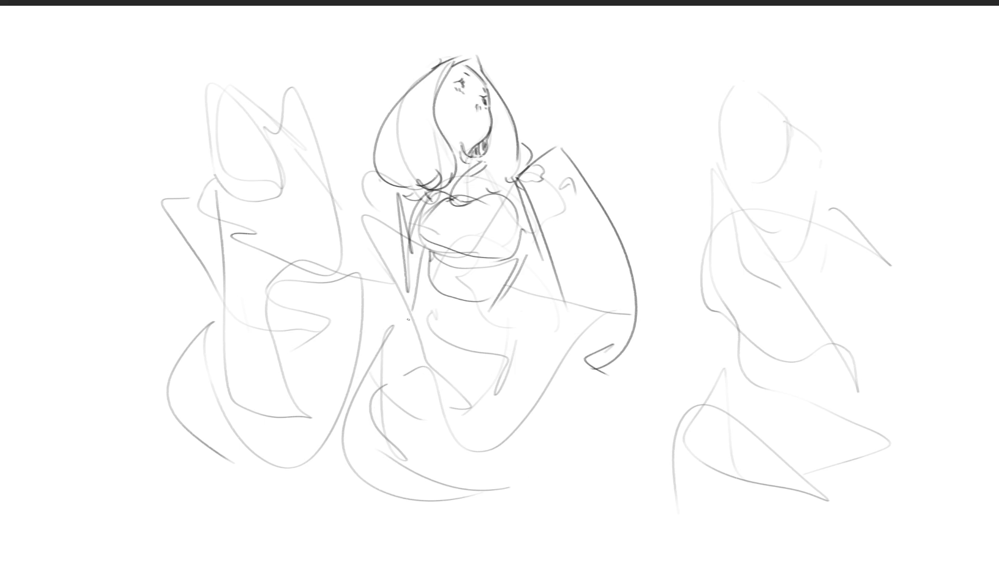
Redraw the middle figure's upper chest arc and torso sides.
mouse_move(437, 193)
left_mouse_down()
mouse_move(476, 194)
mouse_move(520, 212)
left_mouse_up()
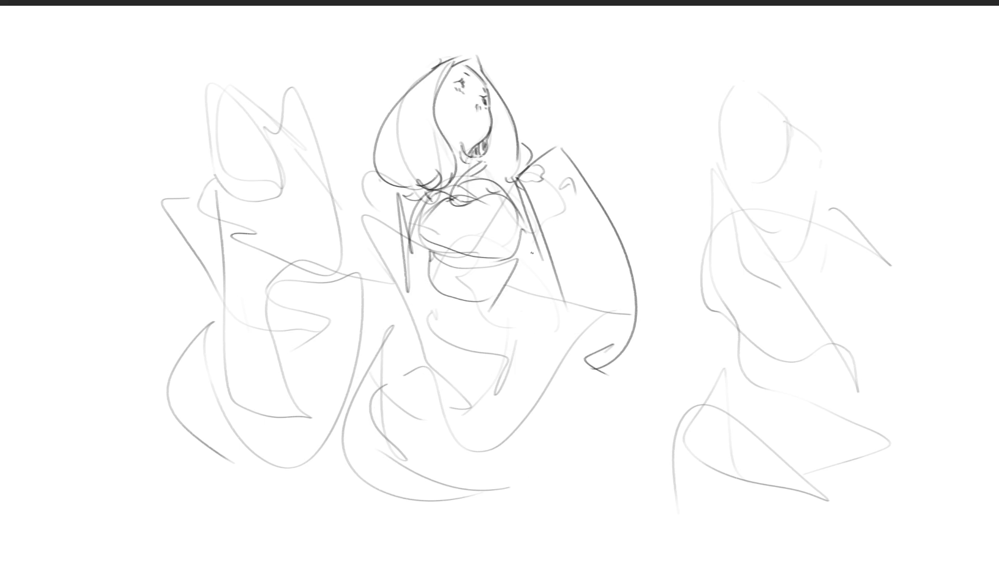
left_click_drag(416, 209, 430, 265)
mouse_move(429, 263)
left_mouse_down()
mouse_move(492, 217)
mouse_move(518, 225)
left_mouse_up()
left_click_drag(515, 221, 542, 312)
left_click_drag(420, 243, 447, 301)
mouse_move(454, 254)
left_mouse_down()
mouse_move(498, 244)
mouse_move(512, 278)
left_mouse_up()
Draw the middle figure's hip line, long leg curves and skirt lines.
mouse_move(435, 256)
left_mouse_down()
mouse_move(418, 344)
mouse_move(538, 358)
left_mouse_up()
left_click_drag(531, 272, 538, 297)
mouse_move(536, 298)
left_mouse_down()
mouse_move(571, 448)
mouse_move(560, 469)
left_mouse_up()
mouse_move(418, 336)
left_mouse_down()
mouse_move(515, 507)
mouse_move(536, 526)
left_mouse_up()
left_click_drag(541, 440, 536, 482)
left_click_drag(535, 399, 563, 519)
left_click_drag(587, 455, 576, 507)
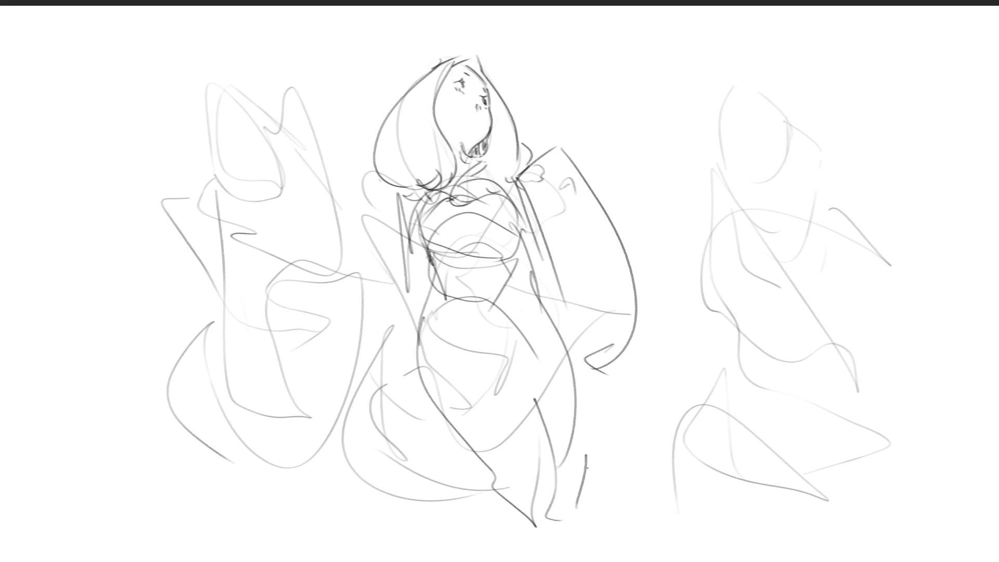
Start the left figure's head and eyes with darker lines.
mouse_move(202, 144)
left_mouse_down()
mouse_move(203, 112)
mouse_move(209, 154)
left_mouse_up()
mouse_move(222, 99)
left_mouse_down()
mouse_move(217, 118)
mouse_move(232, 127)
left_mouse_up()
mouse_move(233, 89)
left_mouse_down()
mouse_move(215, 101)
mouse_move(245, 126)
mouse_move(234, 104)
mouse_move(202, 139)
mouse_move(210, 74)
mouse_move(253, 92)
left_mouse_up()
Ink the left figure's head, neck, shoulder, raised arm and eye, darkening the head top.
left_click_drag(190, 115, 196, 188)
left_click_drag(256, 96, 271, 127)
mouse_move(196, 167)
left_mouse_down()
mouse_move(180, 298)
mouse_move(200, 355)
left_mouse_up()
mouse_move(268, 113)
left_mouse_down()
mouse_move(278, 124)
mouse_move(289, 77)
mouse_move(341, 124)
left_mouse_up()
left_click_drag(320, 84, 365, 201)
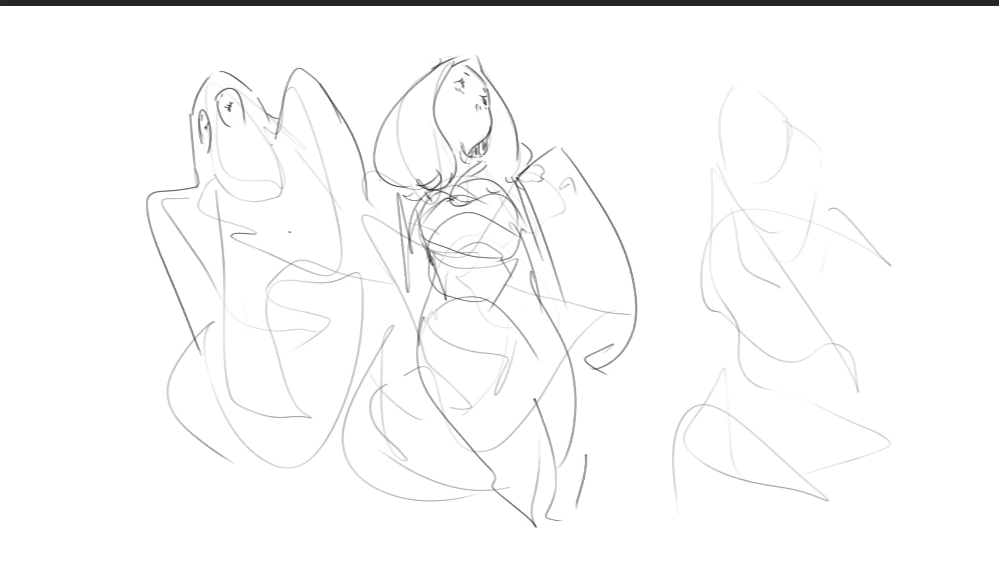
left_click_drag(225, 103, 229, 115)
left_click_drag(219, 71, 281, 116)
Draw the left figure's arm line, side contour, and hip and waist lines.
mouse_move(204, 352)
left_mouse_down()
mouse_move(172, 385)
mouse_move(232, 367)
mouse_move(200, 395)
mouse_move(229, 311)
mouse_move(279, 267)
mouse_move(390, 267)
left_mouse_up()
key("ctrl+z")
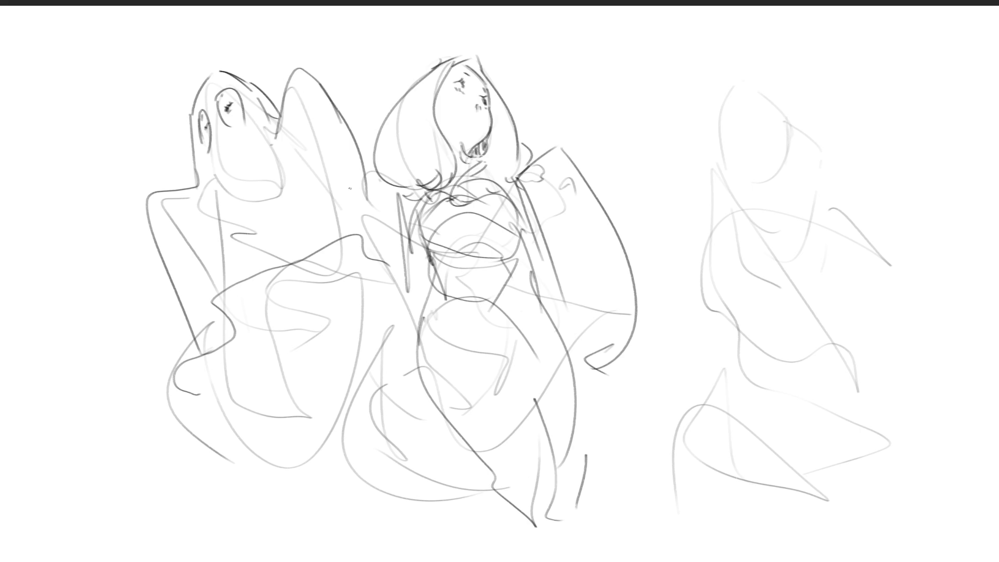
left_click_drag(300, 112, 311, 208)
mouse_move(179, 220)
left_mouse_down()
mouse_move(211, 291)
mouse_move(262, 302)
mouse_move(289, 266)
mouse_move(320, 265)
mouse_move(336, 245)
left_mouse_up()
mouse_move(263, 295)
left_mouse_down()
mouse_move(284, 309)
mouse_move(338, 248)
left_mouse_up()
left_click_drag(339, 250, 359, 315)
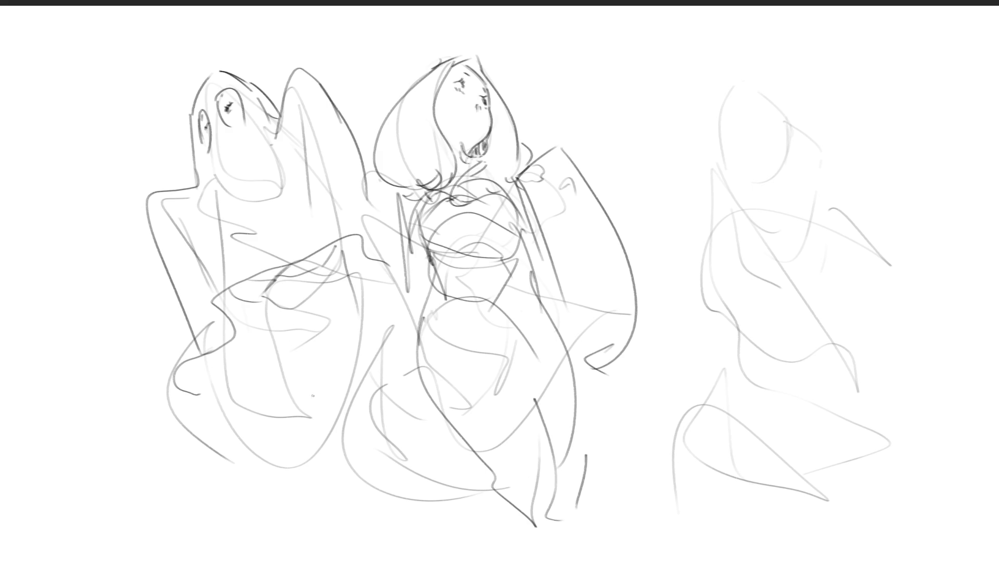
Draw the left figure's leg curves, lower legs and knee, plus a short hip line.
mouse_move(272, 309)
left_mouse_down()
mouse_move(304, 333)
mouse_move(362, 344)
mouse_move(337, 394)
left_mouse_up()
left_click_drag(279, 341, 328, 407)
mouse_move(374, 306)
left_mouse_down()
mouse_move(282, 452)
mouse_move(341, 530)
left_mouse_up()
mouse_move(288, 455)
left_mouse_down()
mouse_move(276, 515)
mouse_move(388, 544)
left_mouse_up()
left_click_drag(368, 528, 422, 556)
left_click_drag(281, 487, 349, 522)
mouse_move(364, 442)
left_mouse_down()
mouse_move(406, 470)
mouse_move(476, 560)
left_mouse_up()
key("ctrl+z")
mouse_move(351, 459)
left_mouse_down()
mouse_move(457, 536)
mouse_move(504, 554)
left_mouse_up()
mouse_move(419, 506)
left_mouse_down()
mouse_move(354, 448)
mouse_move(412, 413)
left_mouse_up()
left_click_drag(388, 298, 419, 345)
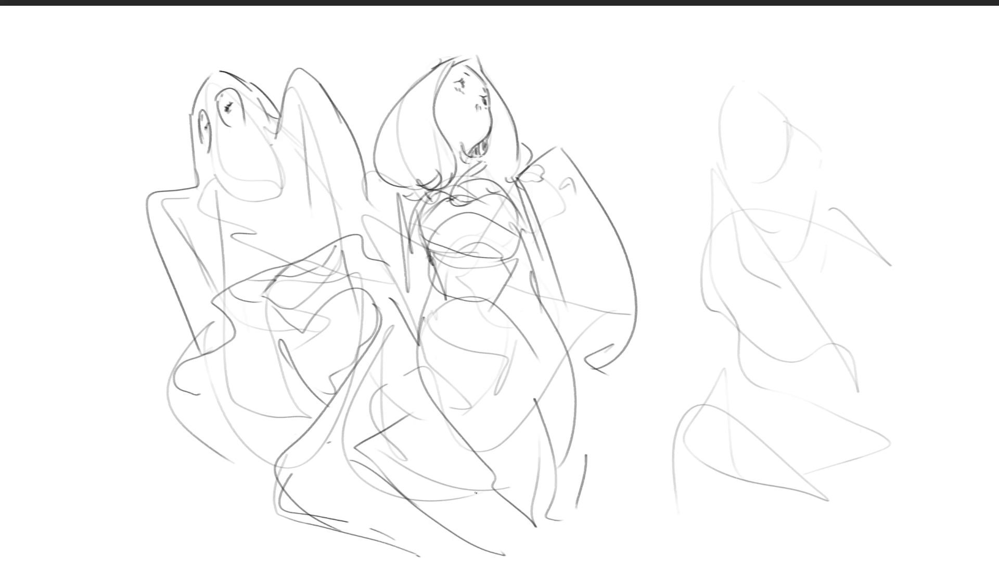
Sketch the right figure's head, neck, ear and face outline, undoing stray neck strokes.
mouse_move(777, 115)
left_mouse_down()
mouse_move(811, 119)
mouse_move(824, 167)
mouse_move(806, 198)
mouse_move(812, 142)
left_mouse_up()
left_click_drag(815, 149, 799, 258)
left_click_drag(807, 219, 805, 254)
key("ctrl+z")
mouse_move(806, 219)
left_mouse_down()
mouse_move(820, 250)
mouse_move(816, 278)
mouse_move(803, 265)
left_mouse_up()
key("ctrl+z")
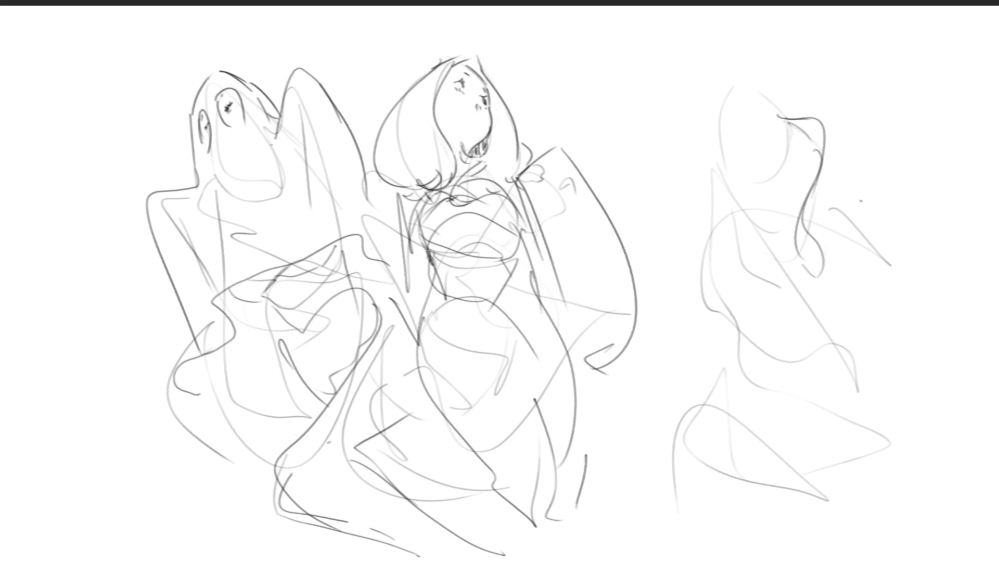
mouse_move(764, 113)
left_mouse_down()
mouse_move(794, 152)
mouse_move(768, 189)
left_mouse_up()
key("ctrl+z")
left_click_drag(793, 131, 765, 192)
left_click_drag(715, 125, 713, 143)
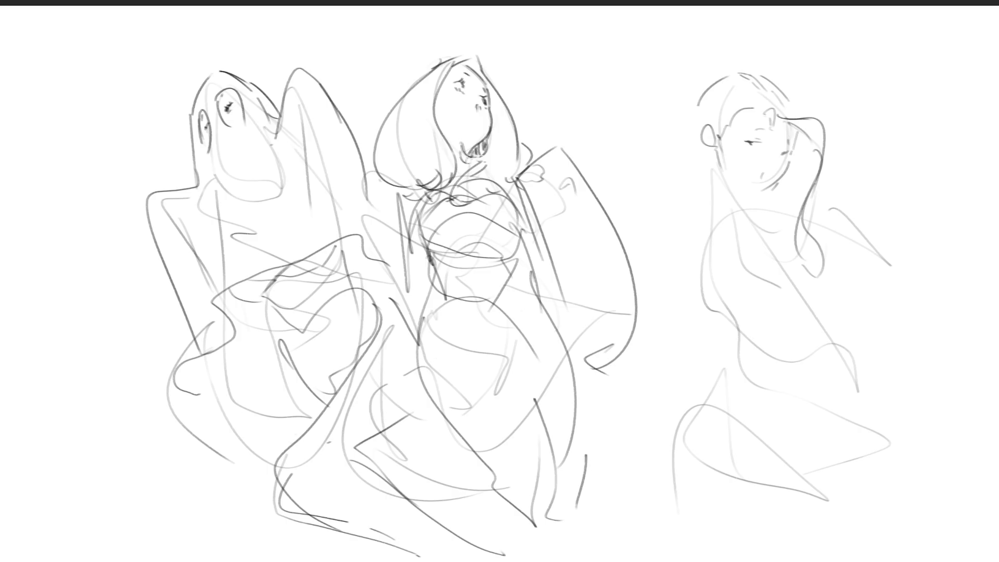
Lighten the face marks, then add the right figure's eye, darker ear, curly hair and jawline.
key("e")
mouse_move(772, 138)
left_mouse_down()
mouse_move(762, 117)
mouse_move(749, 208)
mouse_move(757, 200)
left_mouse_up()
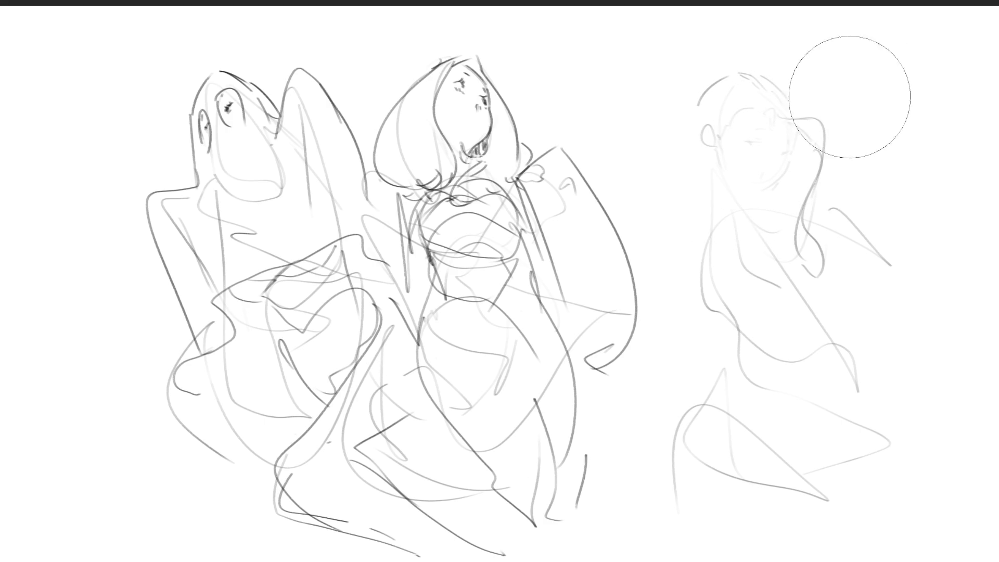
key("e")
mouse_move(744, 148)
left_mouse_down()
mouse_move(791, 153)
mouse_move(767, 135)
mouse_move(762, 190)
mouse_move(738, 190)
mouse_move(751, 198)
mouse_move(766, 183)
left_mouse_up()
mouse_move(710, 125)
left_mouse_down()
mouse_move(713, 152)
mouse_move(714, 137)
mouse_move(749, 108)
left_mouse_up()
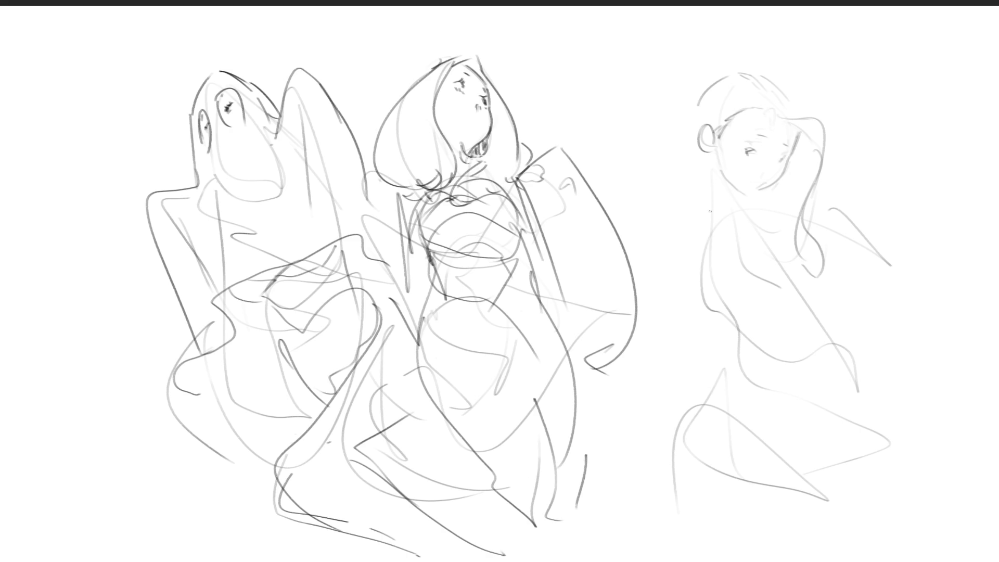
mouse_move(686, 137)
left_mouse_down()
mouse_move(702, 156)
mouse_move(664, 162)
mouse_move(656, 180)
left_mouse_up()
mouse_move(710, 156)
left_mouse_down()
mouse_move(729, 214)
mouse_move(746, 201)
mouse_move(718, 201)
mouse_move(788, 177)
mouse_move(771, 185)
mouse_move(801, 213)
mouse_move(791, 216)
left_mouse_up()
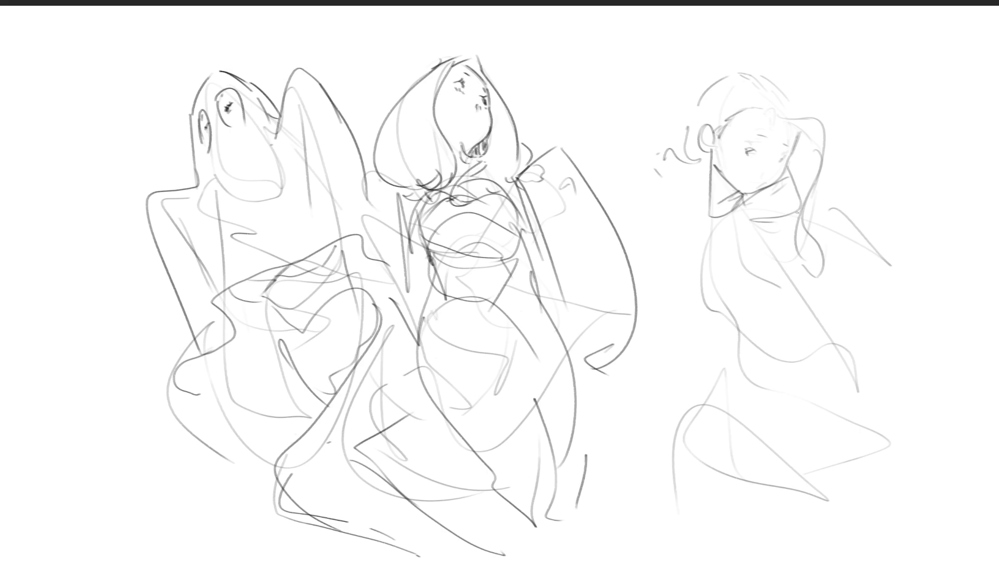
Draw the right figure's side contour, collar, shoulders, cuffed raised hand and outstretched hand.
mouse_move(711, 195)
left_mouse_down()
mouse_move(688, 213)
mouse_move(686, 249)
left_mouse_up()
left_click_drag(754, 183, 821, 250)
left_click_drag(796, 191, 855, 261)
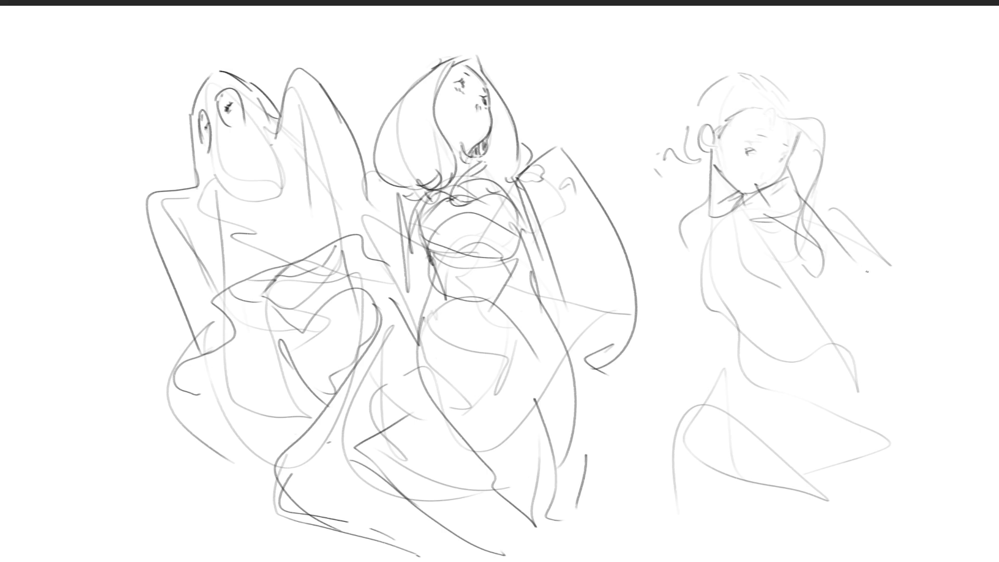
mouse_move(824, 186)
left_mouse_down()
mouse_move(834, 242)
mouse_move(827, 166)
mouse_move(837, 187)
mouse_move(822, 195)
mouse_move(850, 213)
mouse_move(875, 265)
left_mouse_up()
left_click_drag(874, 265, 852, 267)
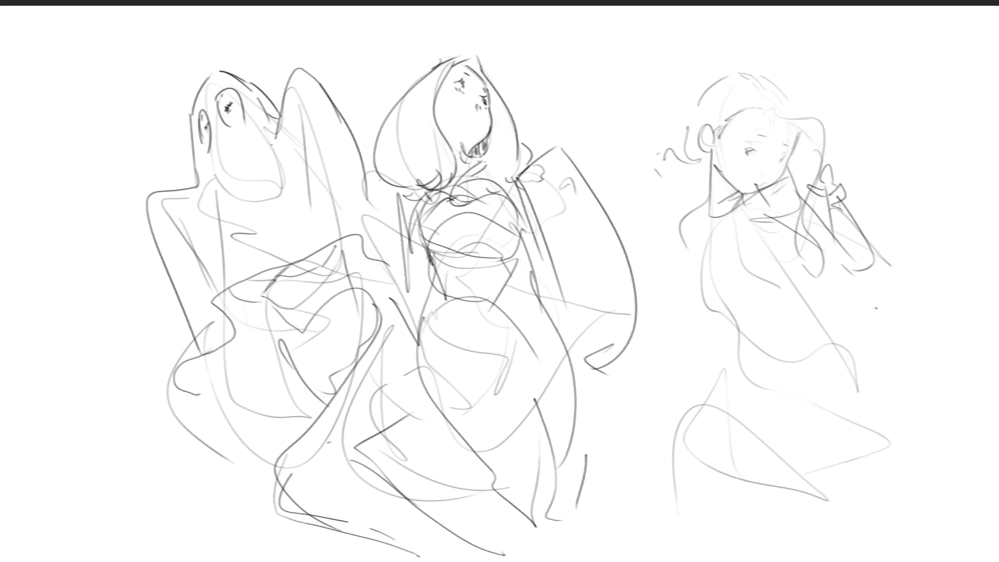
mouse_move(661, 323)
left_mouse_down()
mouse_move(711, 325)
mouse_move(704, 306)
left_mouse_up()
left_click_drag(643, 304, 672, 316)
mouse_move(706, 186)
left_mouse_down()
mouse_move(730, 189)
mouse_move(710, 216)
mouse_move(727, 213)
left_mouse_up()
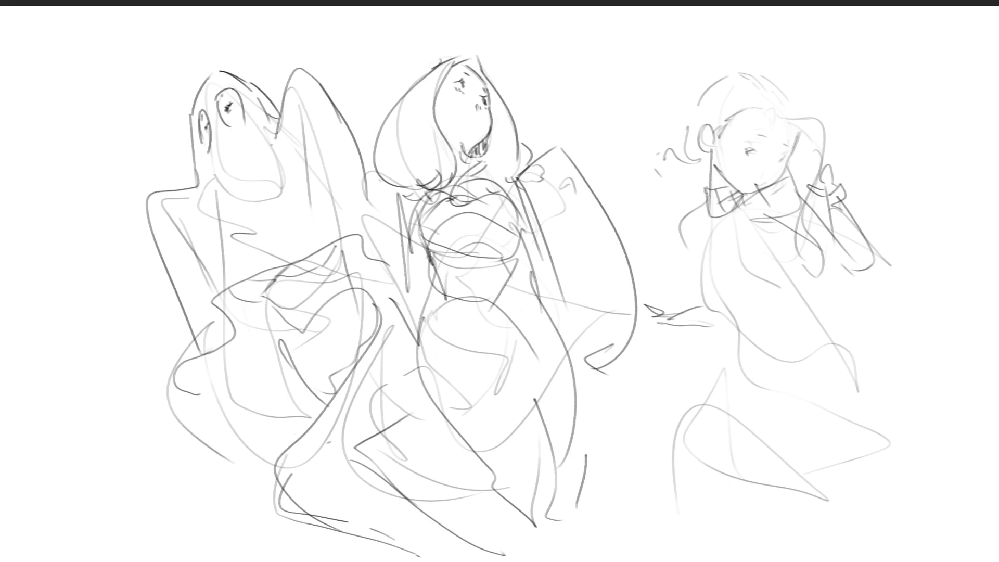
Add curly squiggles beside the head and body and torso lines below the collar.
mouse_move(638, 156)
left_mouse_down()
mouse_move(653, 168)
mouse_move(646, 162)
left_mouse_up()
mouse_move(645, 139)
left_mouse_down()
mouse_move(613, 124)
mouse_move(627, 108)
left_mouse_up()
mouse_move(709, 205)
left_mouse_down()
mouse_move(706, 289)
mouse_move(728, 296)
left_mouse_up()
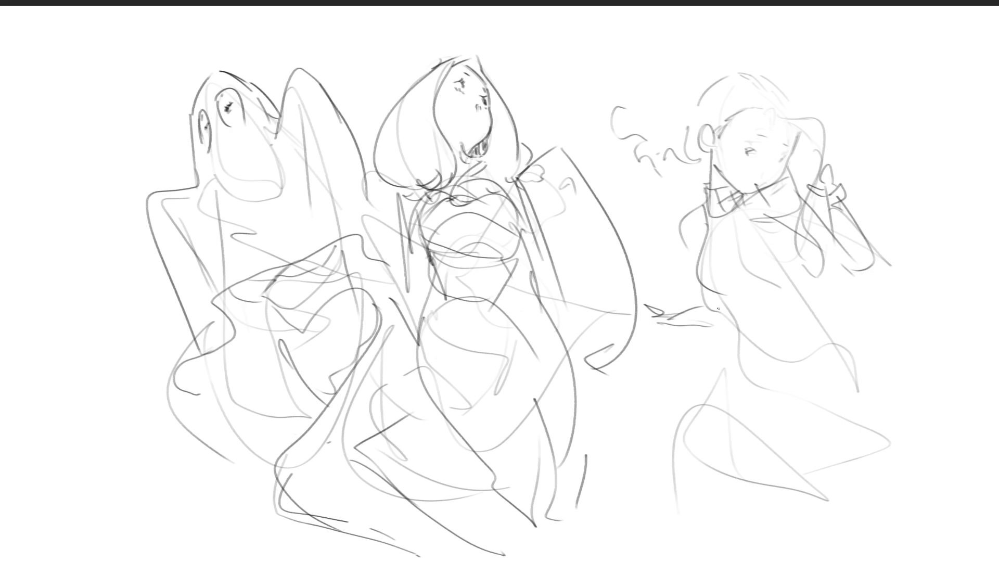
left_click_drag(711, 219, 718, 290)
mouse_move(721, 220)
left_mouse_down()
mouse_move(734, 281)
mouse_move(747, 255)
left_mouse_up()
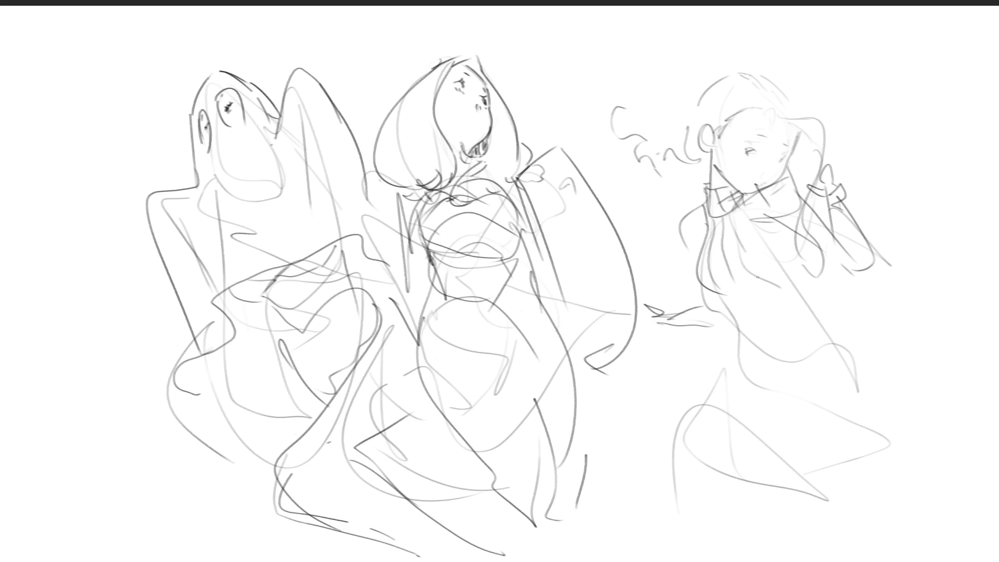
mouse_move(738, 214)
left_mouse_down()
mouse_move(773, 284)
mouse_move(800, 273)
left_mouse_up()
Draw the right figure's body, hip and leg outlines, then lasso the head and squiggle area to transform.
mouse_move(722, 299)
left_mouse_down()
mouse_move(736, 342)
mouse_move(798, 413)
mouse_move(813, 414)
left_mouse_up()
left_click_drag(793, 270, 825, 373)
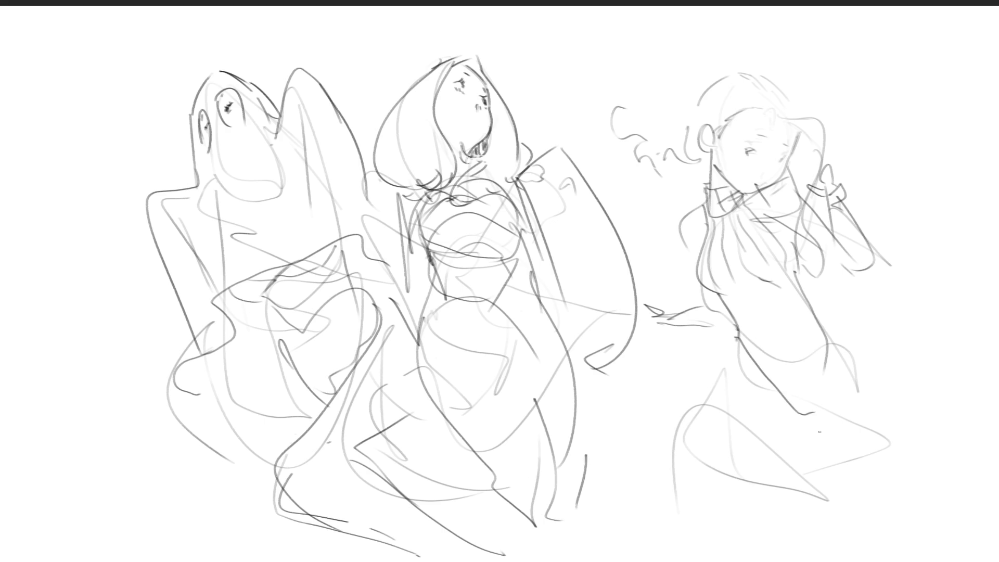
mouse_move(821, 317)
left_mouse_down()
mouse_move(889, 395)
mouse_move(888, 417)
left_mouse_up()
left_click_drag(738, 339, 725, 382)
left_click_drag(761, 409, 796, 422)
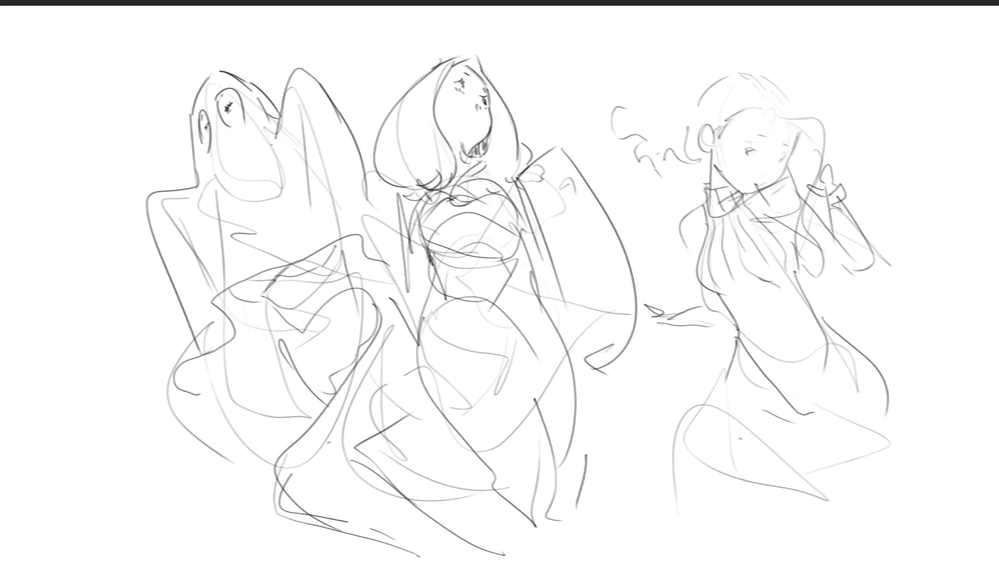
mouse_move(729, 375)
left_mouse_down()
mouse_move(691, 477)
mouse_move(782, 451)
mouse_move(827, 484)
mouse_move(830, 510)
left_mouse_up()
left_click_drag(911, 456, 888, 509)
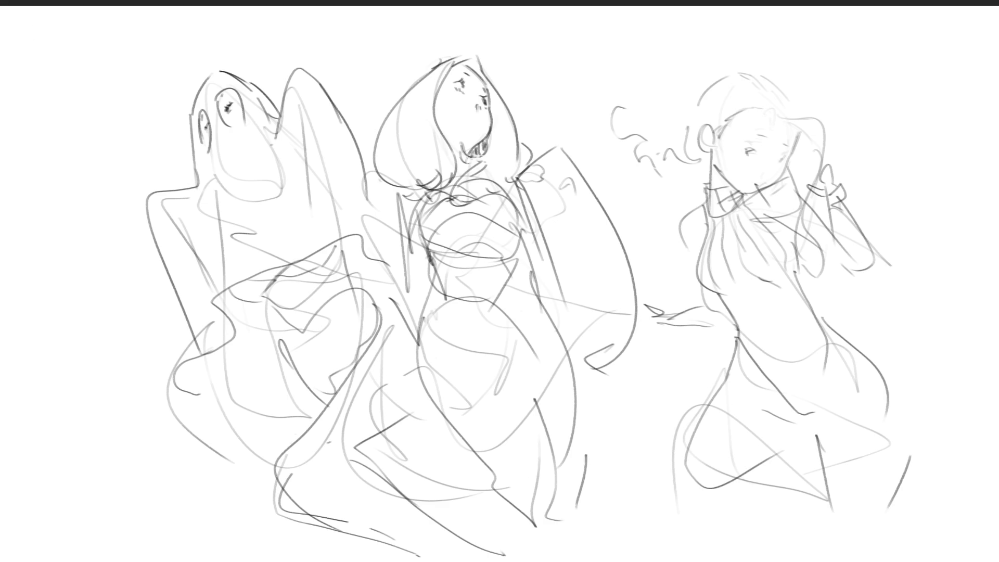
mouse_move(849, 82)
left_mouse_down()
mouse_move(564, 38)
mouse_move(690, 184)
mouse_move(745, 201)
mouse_move(818, 149)
left_mouse_up()
key("ctrl+t")
Rotate the selected head and squiggle counter-clockwise, shift it slightly, and commit.
mouse_move(856, 105)
left_mouse_down()
mouse_move(840, 84)
mouse_move(805, 98)
left_mouse_up()
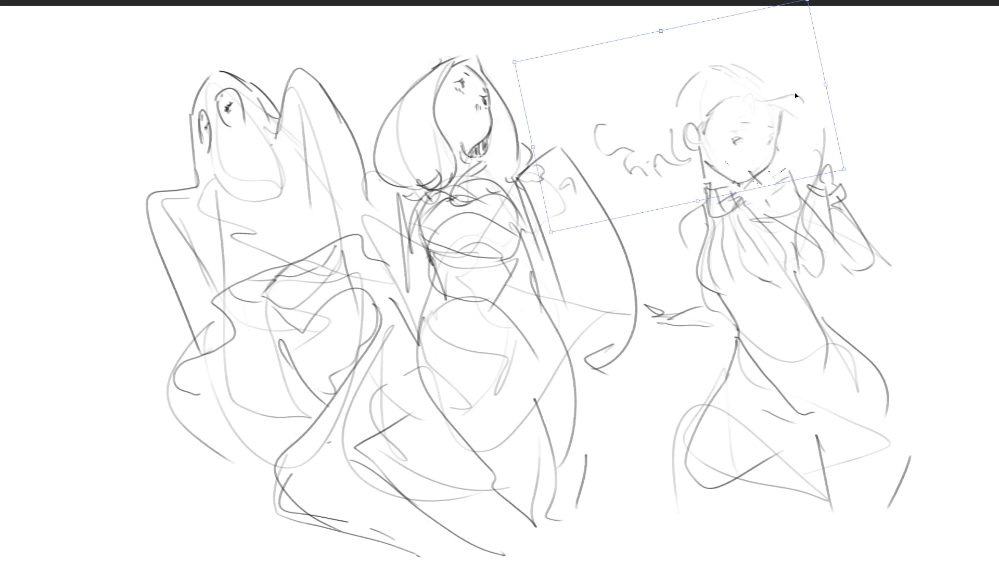
left_click_drag(789, 137, 798, 127)
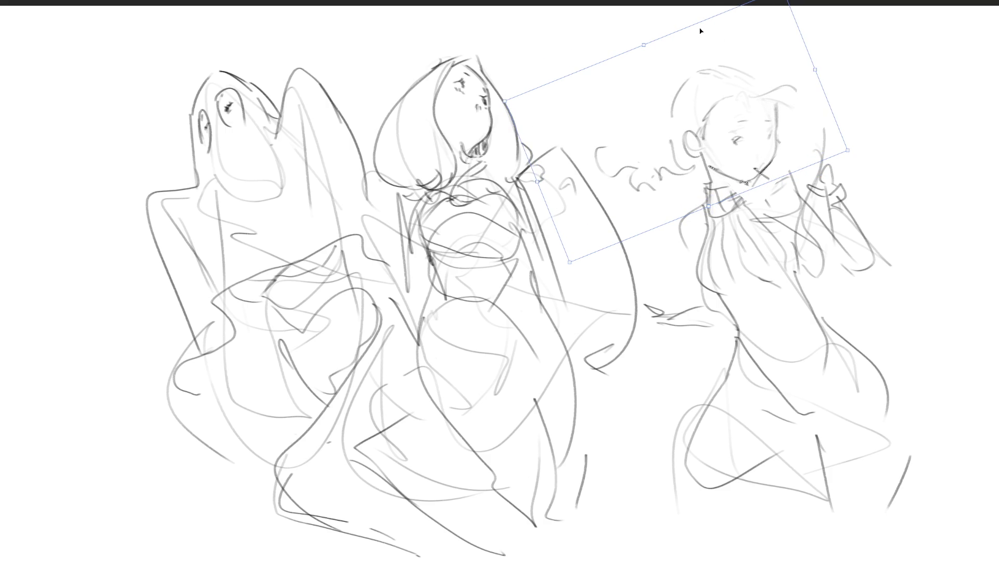
key("Return")
Draw hair over the tilted head with a pointed tuft, a new wrist cuff and reshaped raised hand.
mouse_move(755, 100)
left_mouse_down()
mouse_move(781, 90)
mouse_move(825, 108)
mouse_move(824, 155)
left_mouse_up()
left_click_drag(825, 112, 814, 182)
mouse_move(812, 191)
left_mouse_down()
mouse_move(875, 202)
mouse_move(849, 181)
left_mouse_up()
left_click_drag(874, 178, 876, 200)
left_click_drag(870, 192, 883, 205)
left_click_drag(740, 98, 755, 98)
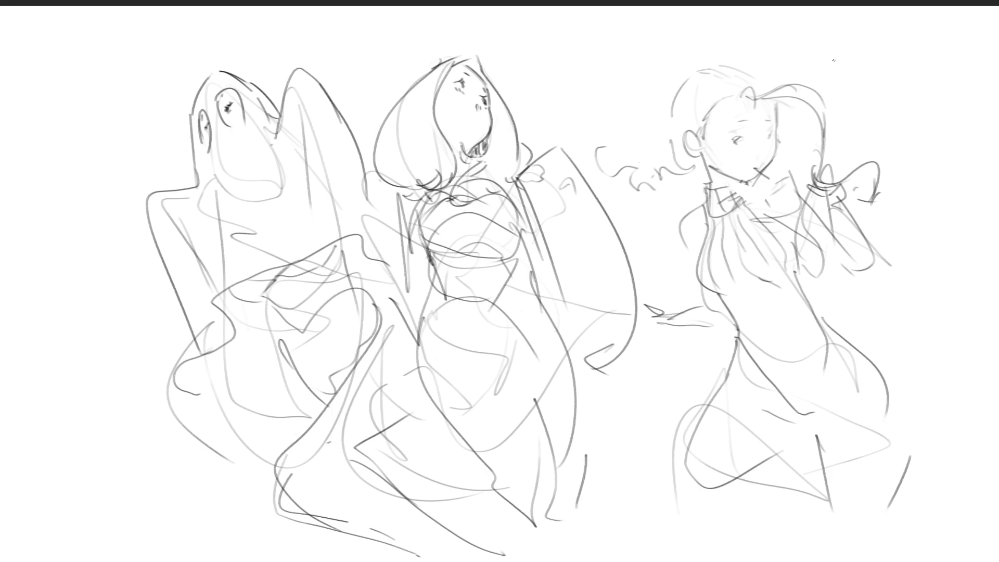
Replace the undone hair arc with a sketched hat and brim above the right figure's head.
left_click_drag(663, 110, 736, 73)
key("ctrl+z")
mouse_move(686, 98)
left_mouse_down()
mouse_move(695, 108)
mouse_move(763, 78)
left_mouse_up()
mouse_move(763, 79)
left_mouse_down()
mouse_move(672, 66)
mouse_move(686, 104)
left_mouse_up()
mouse_move(676, 94)
left_mouse_down()
mouse_move(697, 41)
mouse_move(764, 81)
left_mouse_up()
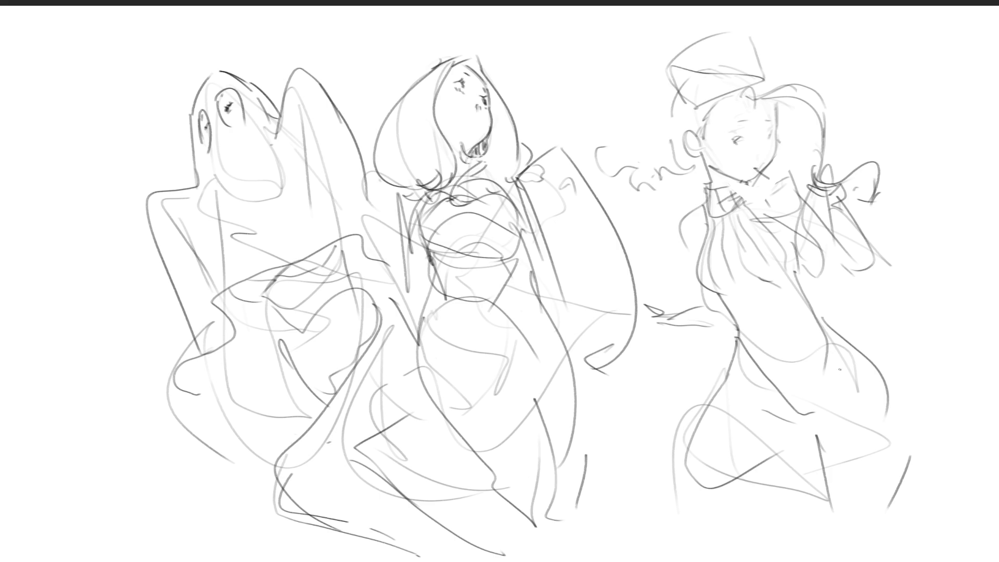
mouse_move(649, 67)
left_mouse_down()
mouse_move(672, 99)
mouse_move(765, 78)
left_mouse_up()
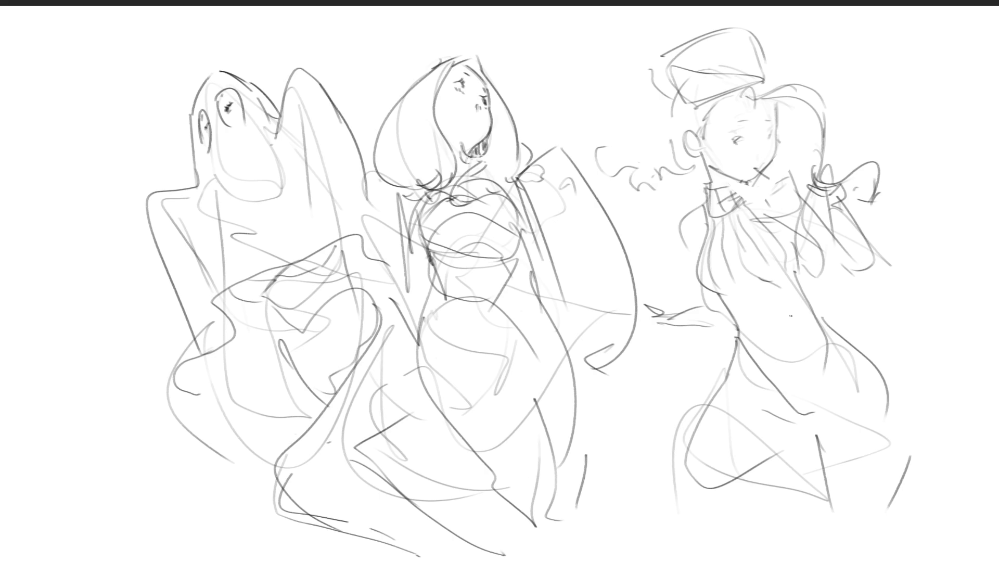
Darken the arc over the middle figure's chest and both sides of her collar.
left_click_drag(416, 237, 517, 225)
mouse_move(402, 203)
left_mouse_down()
mouse_move(416, 213)
mouse_move(411, 223)
left_mouse_up()
left_click_drag(508, 180, 509, 202)
left_click_drag(515, 180, 522, 204)
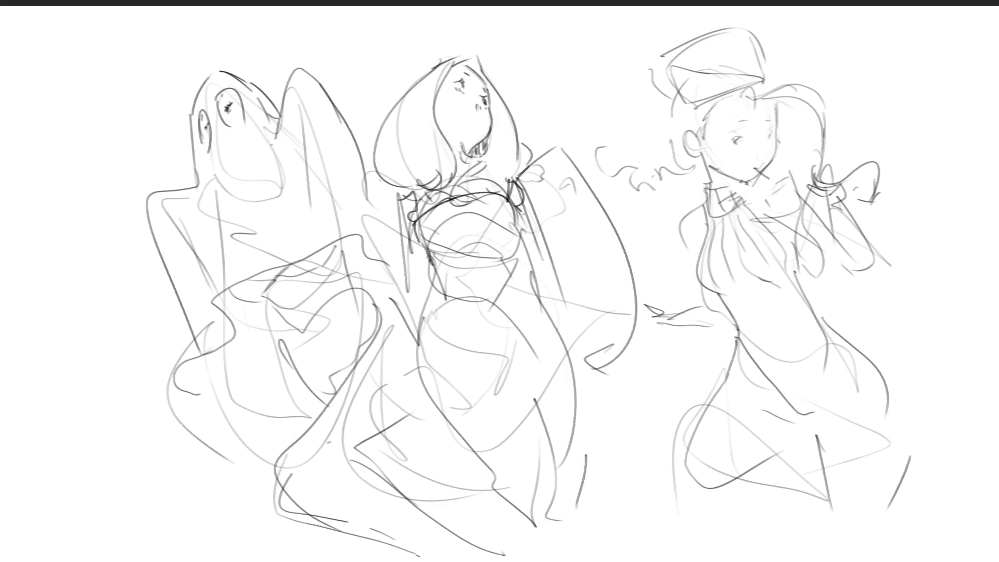
Trace a scalloped collar, marks under the mouth, and the bodice edges in darker lines.
left_click_drag(429, 193, 507, 180)
left_click_drag(468, 153, 473, 173)
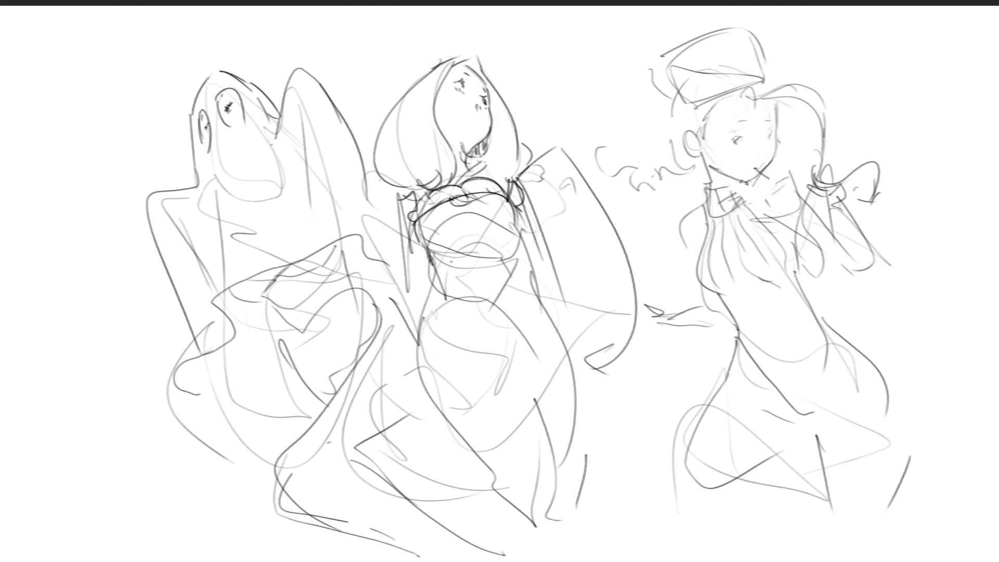
mouse_move(423, 243)
left_mouse_down()
mouse_move(505, 229)
mouse_move(520, 271)
mouse_move(431, 281)
mouse_move(528, 269)
left_mouse_up()
left_click_drag(518, 235, 531, 284)
left_click_drag(531, 286, 432, 285)
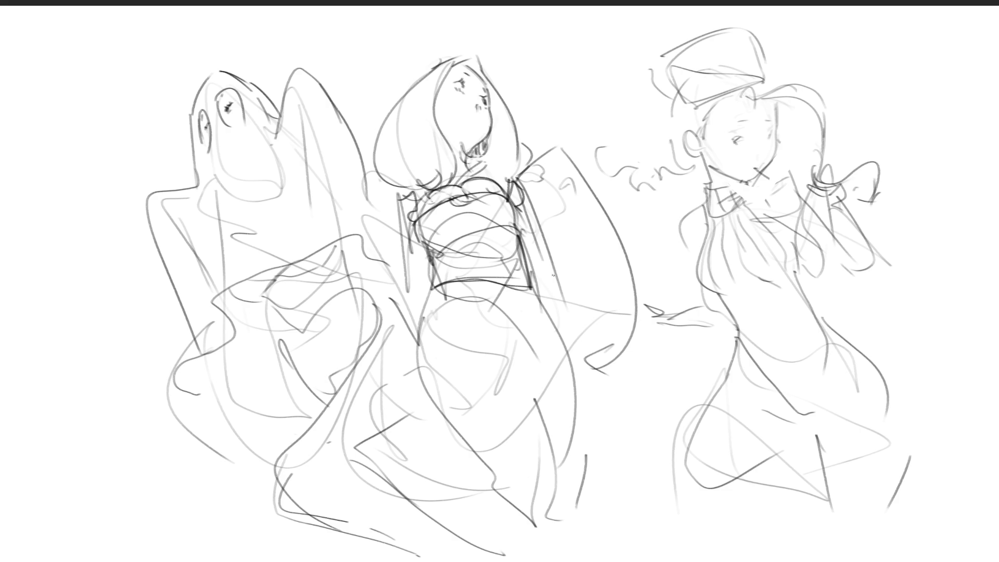
Outline the middle figure's wide sleeves, cuff and left side in dark lines.
left_click_drag(515, 180, 583, 373)
left_click_drag(576, 302, 586, 336)
mouse_move(507, 180)
left_mouse_down()
mouse_move(604, 196)
mouse_move(588, 366)
left_mouse_up()
mouse_move(400, 191)
left_mouse_down()
mouse_move(418, 376)
mouse_move(389, 291)
left_mouse_up()
left_click_drag(389, 184, 353, 293)
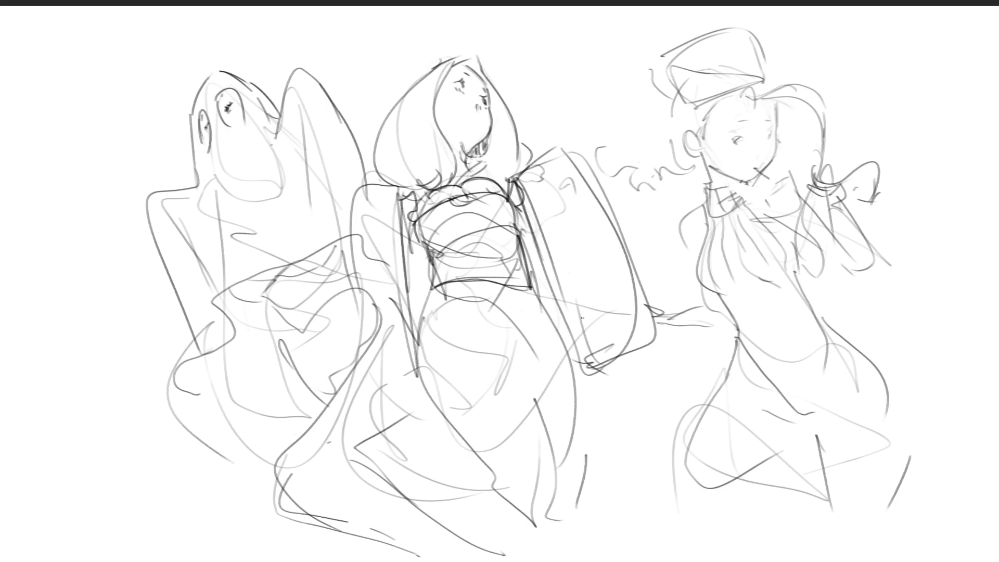
Draw dark fold lines down the long skirt, then lighten faint strokes near the right figure's neck.
mouse_move(422, 283)
left_mouse_down()
mouse_move(429, 312)
mouse_move(489, 363)
mouse_move(505, 398)
mouse_move(549, 416)
left_mouse_up()
left_click_drag(566, 377, 543, 412)
left_click_drag(530, 292, 566, 385)
mouse_move(425, 315)
left_mouse_down()
mouse_move(468, 498)
mouse_move(421, 416)
mouse_move(544, 559)
mouse_move(550, 500)
left_mouse_up()
left_click_drag(538, 417, 555, 549)
left_click_drag(582, 382, 577, 493)
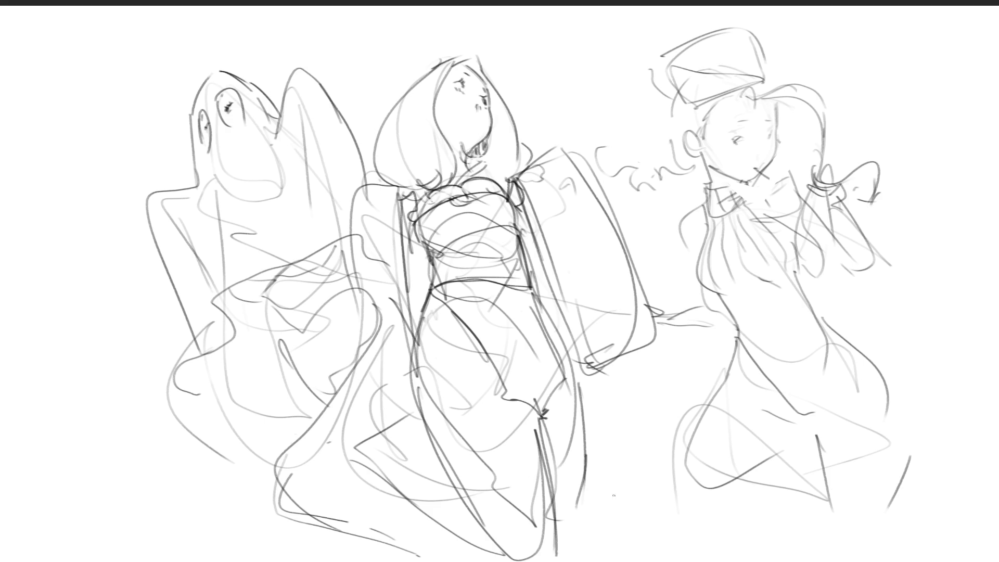
left_click_drag(760, 78, 739, 203)
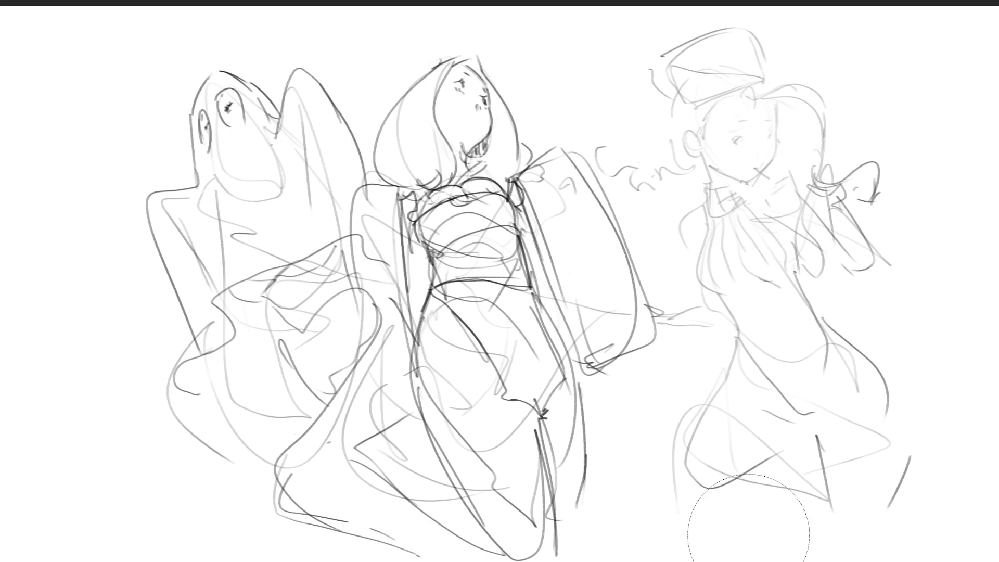
Fade the right figure's lines with the eraser, mirror the canvas, and retouch the ghost's raised outline.
mouse_move(845, 453)
left_mouse_down()
mouse_move(718, 40)
mouse_move(736, 301)
mouse_move(866, 479)
left_mouse_up()
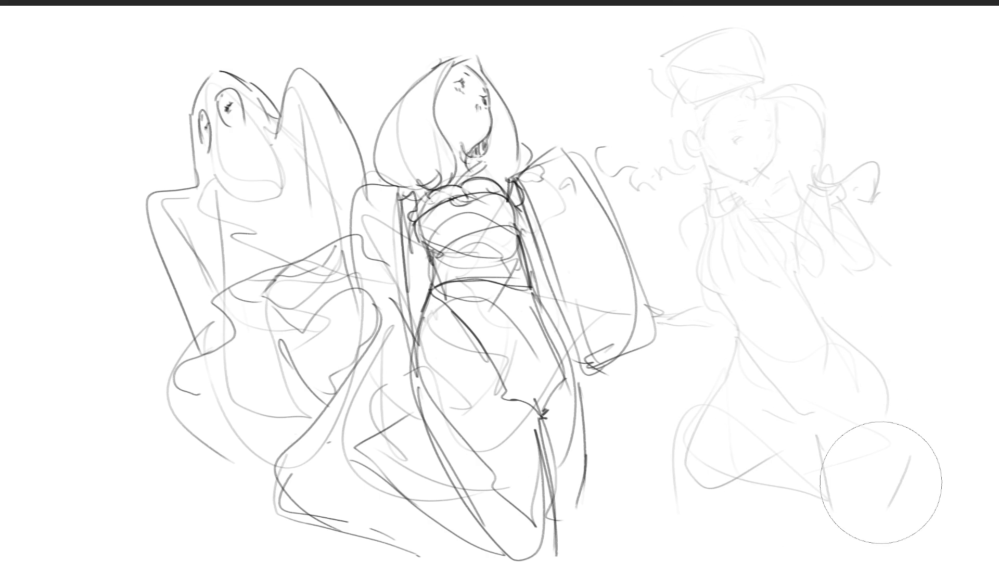
key("m")
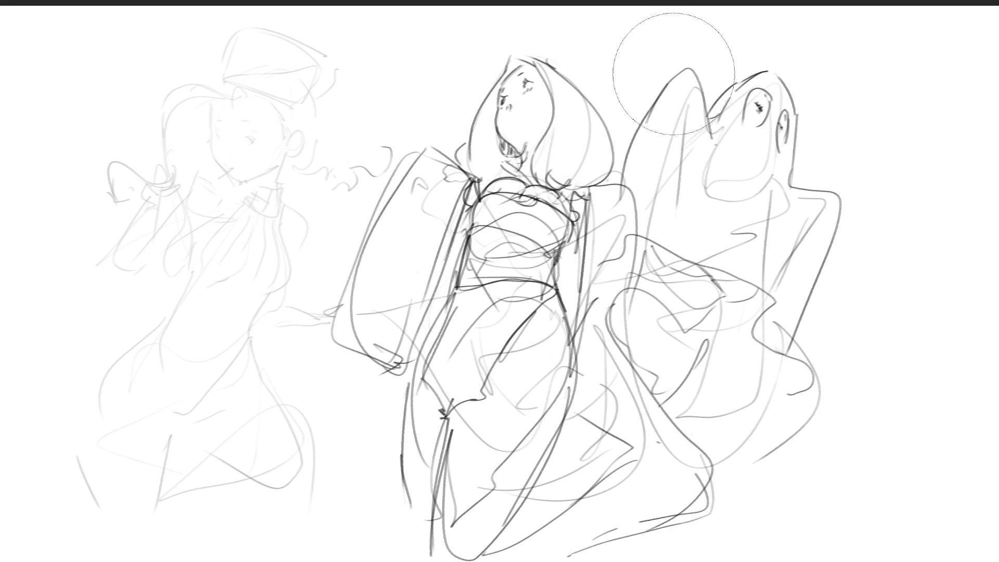
left_click_drag(662, 90, 620, 127)
Join the ghost's outline at its peak, trying and undoing sweeping strokes along its lower edge.
left_click_drag(682, 68, 629, 128)
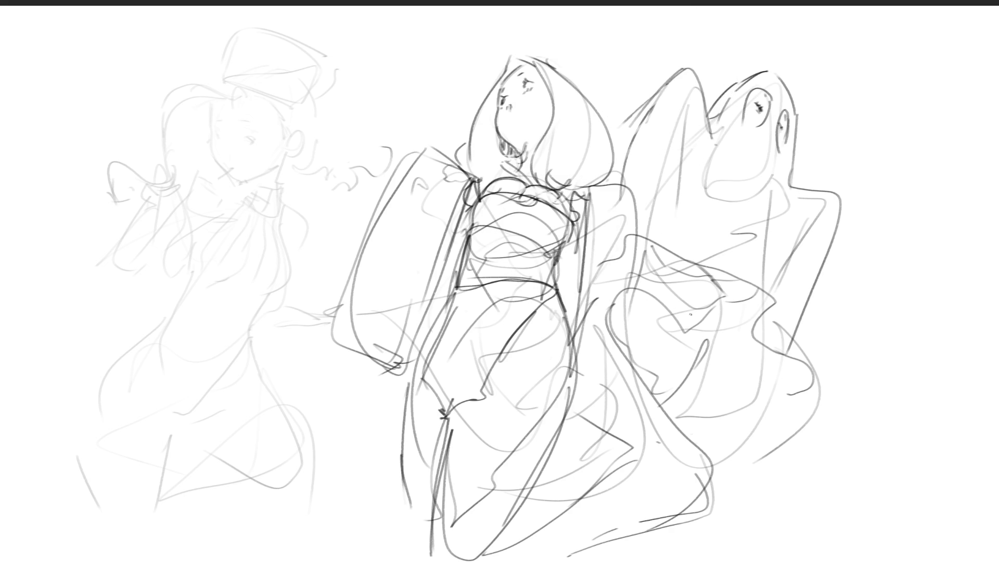
mouse_move(797, 332)
left_mouse_down()
mouse_move(813, 367)
mouse_move(789, 358)
mouse_move(713, 412)
left_mouse_up()
key("ctrl+z")
left_click_drag(814, 388, 717, 440)
key("ctrl+z")
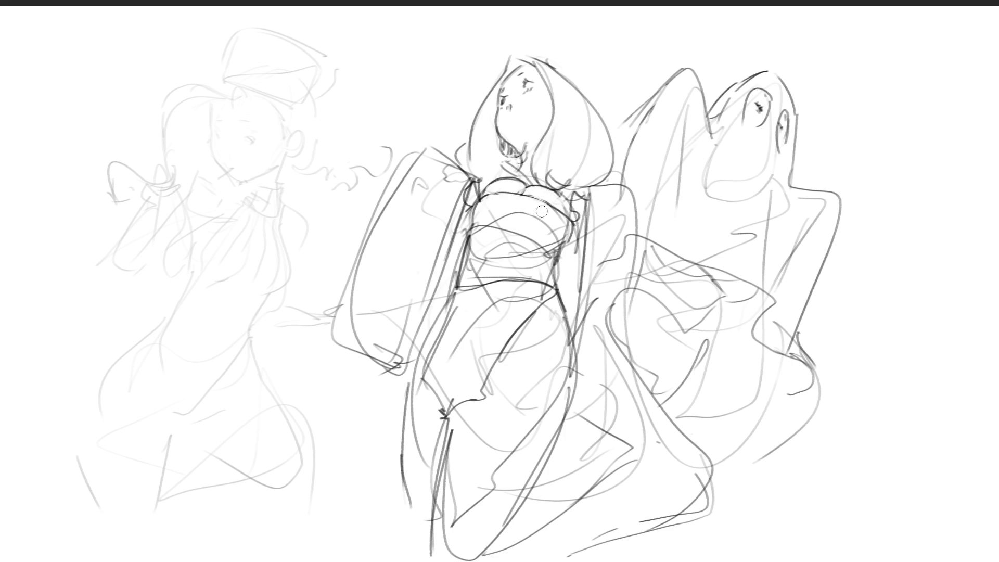
Lighten the middle figure's chest lines, then try a hat outline above her head and undo it.
mouse_move(489, 210)
left_mouse_down()
mouse_move(551, 229)
mouse_move(571, 218)
left_mouse_up()
left_click_drag(495, 41, 497, 69)
key("ctrl+z")
left_click_drag(487, 15, 493, 65)
key("ctrl+z")
left_click_drag(485, 15, 497, 59)
left_click_drag(560, 72, 572, 79)
mouse_move(463, 9)
left_mouse_down()
mouse_move(478, 24)
mouse_move(496, 7)
mouse_move(579, 24)
mouse_move(585, 9)
mouse_move(568, 62)
left_mouse_up()
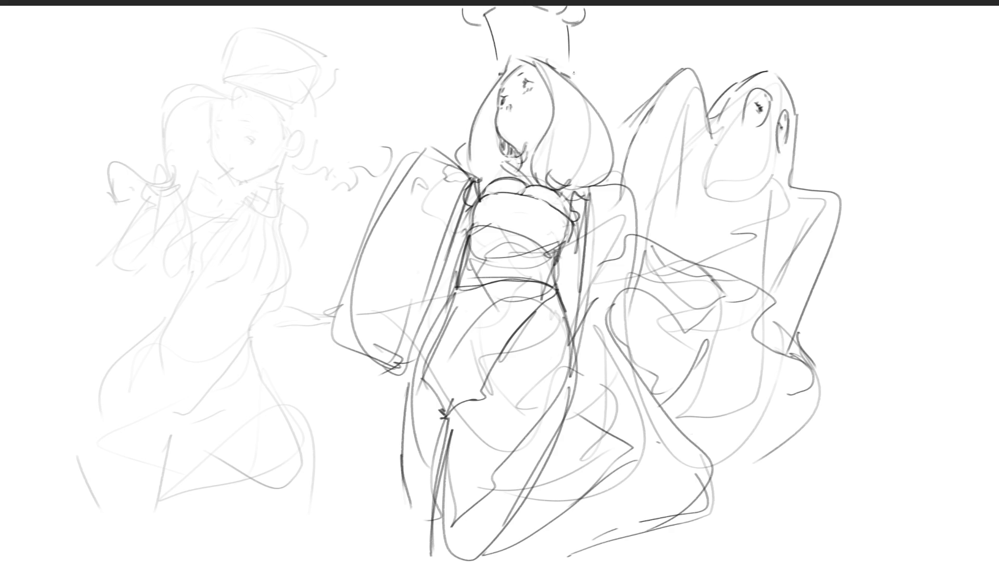
mouse_move(497, 11)
left_mouse_down()
mouse_move(507, 55)
mouse_move(533, 56)
left_mouse_up()
left_click_drag(558, 14, 555, 58)
key("ctrl+z")
key("ctrl+z")
key("ctrl+z")
key("ctrl+z")
key("ctrl+z")
key("ctrl+z")
key("ctrl+z")
Draw a dark crescent hair curve with a pointed tip over the faded left figure's head.
mouse_move(222, 81)
left_mouse_down()
mouse_move(163, 99)
mouse_move(162, 159)
left_mouse_up()
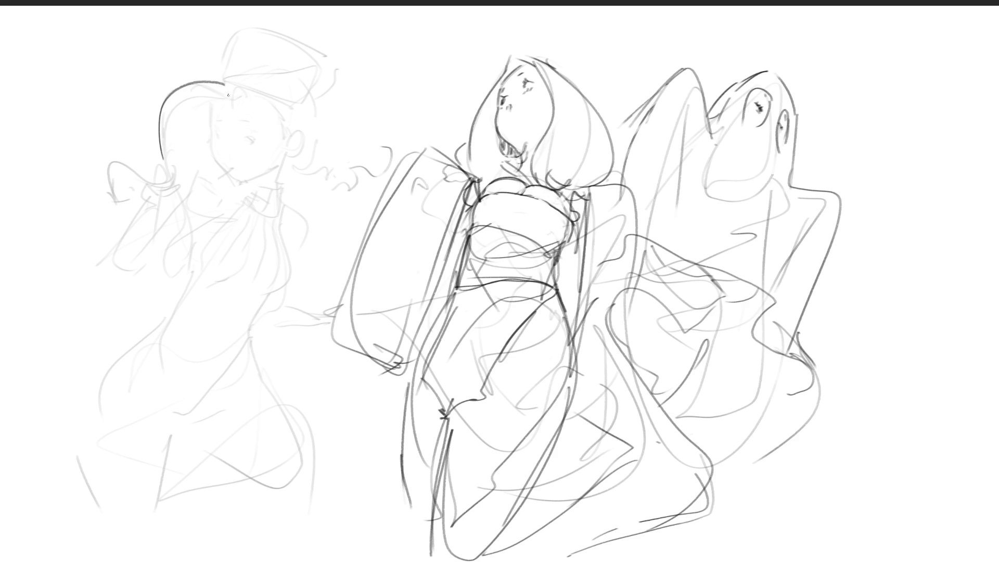
left_click_drag(228, 87, 170, 164)
key("ctrl+z")
left_click_drag(229, 89, 165, 180)
mouse_move(245, 91)
left_mouse_down()
mouse_move(211, 139)
mouse_move(219, 171)
left_mouse_up()
Ink the left girl's face side and a dark mark beside her eye, redrawing the stroke several times.
key("ctrl+z")
key("ctrl+z")
key("ctrl+z")
left_click_drag(210, 103, 214, 162)
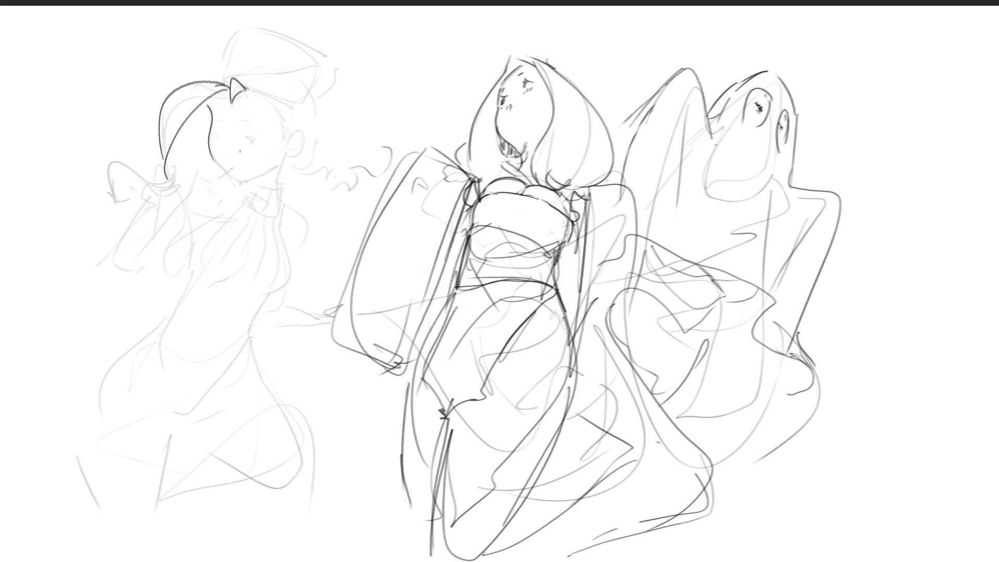
key("ctrl+z")
left_click_drag(213, 102, 219, 153)
key("ctrl+z")
key("ctrl+z")
mouse_move(232, 104)
left_mouse_down()
mouse_move(236, 97)
mouse_move(228, 177)
left_mouse_up()
Darken the left girl's hair tip, outstretched hand lines and jawline, undoing a stray loop stroke.
key("ctrl+z")
mouse_move(210, 102)
left_mouse_down()
mouse_move(218, 135)
mouse_move(262, 139)
left_mouse_up()
left_click_drag(209, 119, 260, 145)
mouse_move(158, 157)
left_mouse_down()
mouse_move(177, 185)
mouse_move(173, 203)
mouse_move(187, 187)
mouse_move(183, 203)
mouse_move(143, 186)
mouse_move(147, 201)
left_mouse_up()
mouse_move(144, 183)
left_mouse_down()
mouse_move(129, 173)
mouse_move(125, 192)
mouse_move(116, 155)
mouse_move(117, 196)
left_mouse_up()
mouse_move(106, 151)
left_mouse_down()
mouse_move(155, 175)
mouse_move(234, 183)
left_mouse_up()
key("ctrl+z")
key("ctrl+z")
mouse_move(210, 139)
left_mouse_down()
mouse_move(233, 181)
mouse_move(225, 160)
mouse_move(272, 172)
mouse_move(249, 188)
mouse_move(235, 180)
mouse_move(271, 172)
mouse_move(239, 187)
mouse_move(277, 187)
mouse_move(243, 189)
mouse_move(256, 195)
left_mouse_up()
key("ctrl+z")
key("ctrl+z")
key("ctrl+z")
Ink the left girl's neck, ear, a face line and an open mouth, undoing misplaced strokes.
left_click_drag(274, 178, 269, 198)
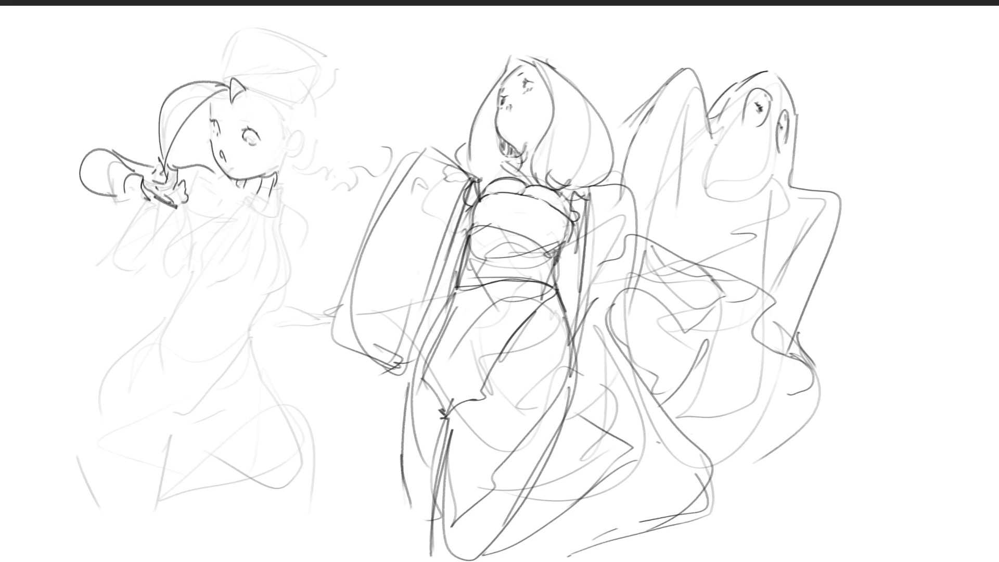
left_click_drag(281, 170, 272, 199)
key("ctrl+z")
mouse_move(288, 135)
left_mouse_down()
mouse_move(303, 140)
mouse_move(291, 156)
left_mouse_up()
left_click_drag(248, 152, 250, 181)
left_click_drag(204, 158, 243, 147)
key("ctrl+z")
key("ctrl+z")
mouse_move(224, 161)
left_mouse_down()
mouse_move(243, 152)
mouse_move(229, 161)
mouse_move(231, 147)
left_mouse_up()
key("ctrl+z")
key("ctrl+z")
Add an eyebrow, outline the head's top and right side with a hat brim, and erase the mouth smaller.
mouse_move(211, 116)
left_mouse_down()
mouse_move(217, 108)
mouse_move(256, 116)
left_mouse_up()
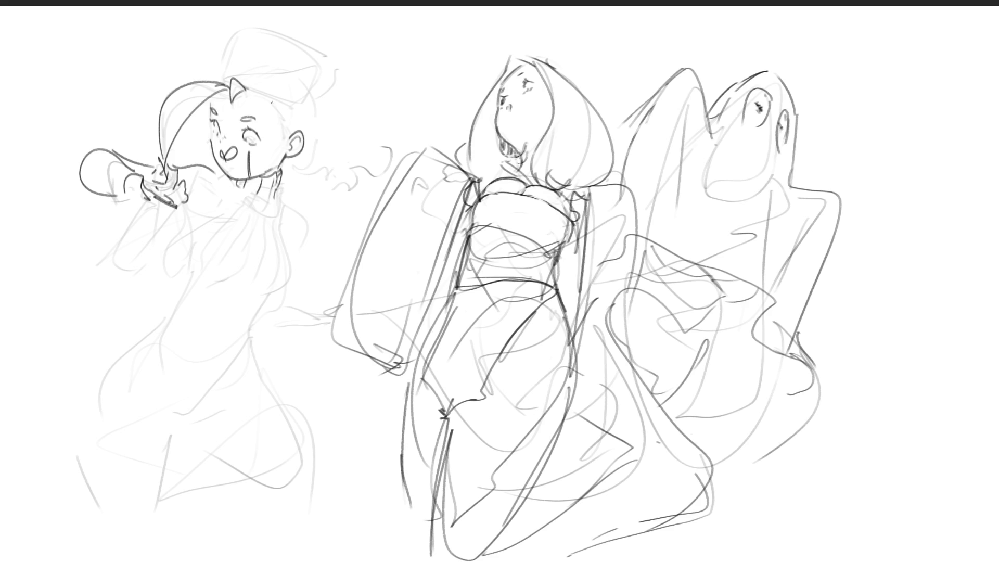
mouse_move(251, 87)
left_mouse_down()
mouse_move(287, 118)
mouse_move(284, 145)
left_mouse_up()
mouse_move(219, 80)
left_mouse_down()
mouse_move(310, 98)
mouse_move(310, 170)
mouse_move(284, 176)
left_mouse_up()
left_click_drag(313, 173, 309, 165)
left_click_drag(217, 79, 299, 72)
mouse_move(206, 73)
left_mouse_down()
mouse_move(225, 32)
mouse_move(294, 40)
mouse_move(333, 82)
mouse_move(323, 94)
left_mouse_up()
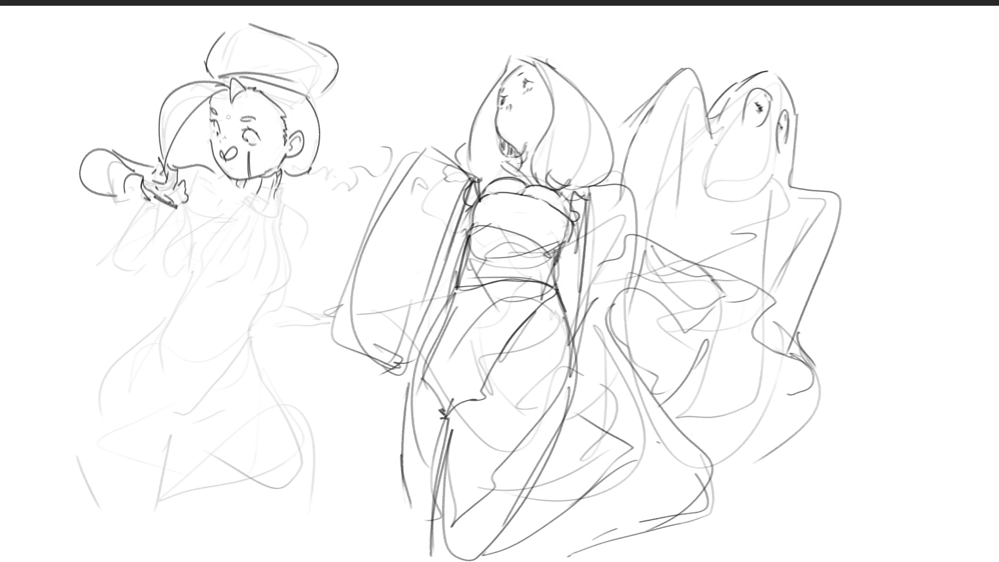
left_click_drag(229, 156, 233, 145)
Darken the left girl's collar line after undoing stray neck and hand strokes, then sketch a round head between figures.
mouse_move(218, 170)
left_mouse_down()
mouse_move(234, 201)
mouse_move(185, 235)
mouse_move(201, 205)
left_mouse_up()
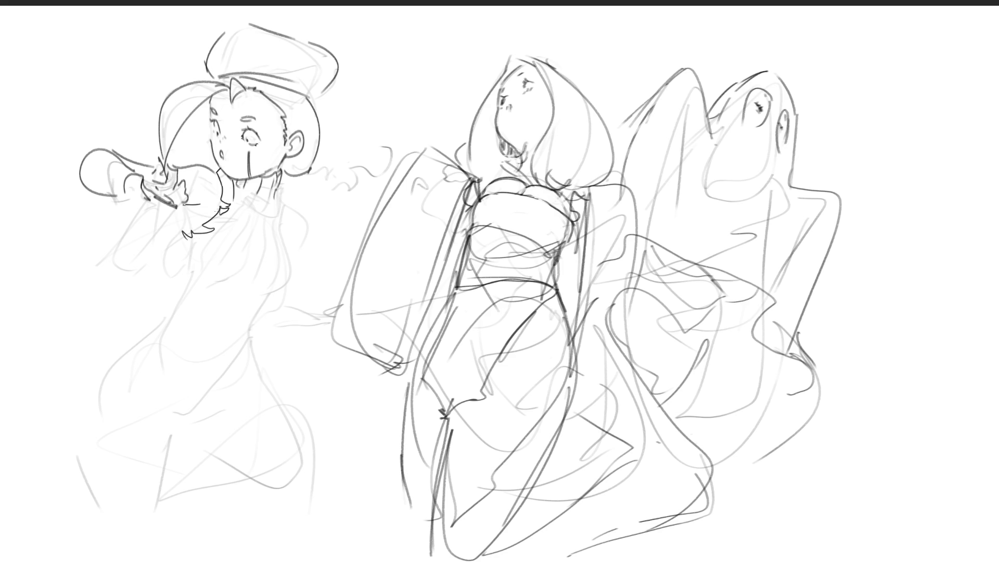
key("ctrl+z")
mouse_move(139, 201)
left_mouse_down()
mouse_move(185, 229)
mouse_move(189, 213)
left_mouse_up()
key("ctrl+z")
mouse_move(243, 193)
left_mouse_down()
mouse_move(273, 201)
mouse_move(285, 237)
left_mouse_up()
mouse_move(378, 55)
left_mouse_down()
mouse_move(374, 107)
mouse_move(420, 40)
mouse_move(441, 90)
left_mouse_up()
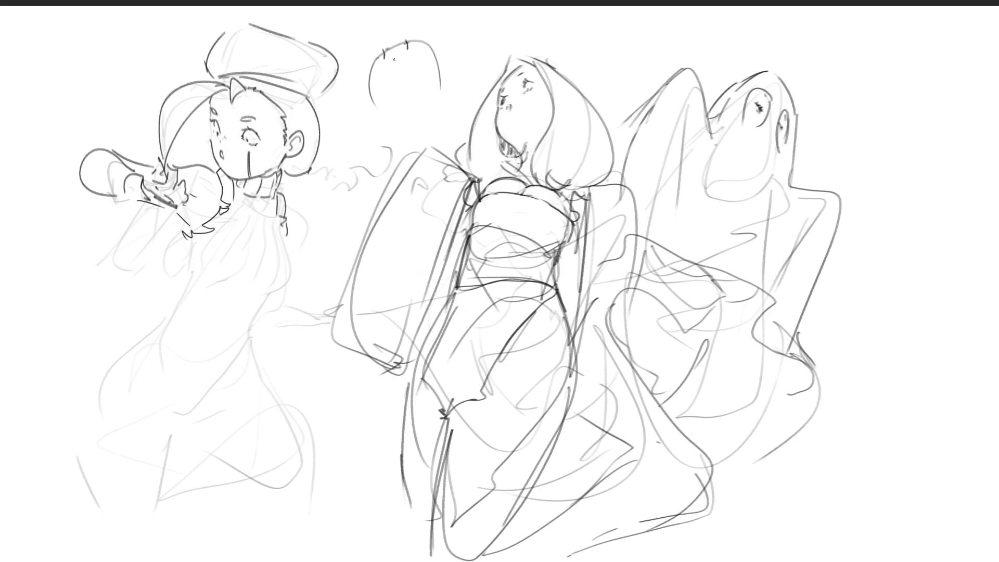
Sketch a small back-view head with neck, shoulders and a hair curl between the left and middle figures.
left_click_drag(443, 78, 448, 86)
left_click_drag(369, 99, 395, 142)
left_click_drag(437, 91, 440, 143)
mouse_move(374, 30)
left_mouse_down()
mouse_move(400, 37)
mouse_move(392, 20)
mouse_move(400, 40)
mouse_move(385, 46)
mouse_move(417, 77)
left_mouse_up()
key("ctrl+z")
key("ctrl+z")
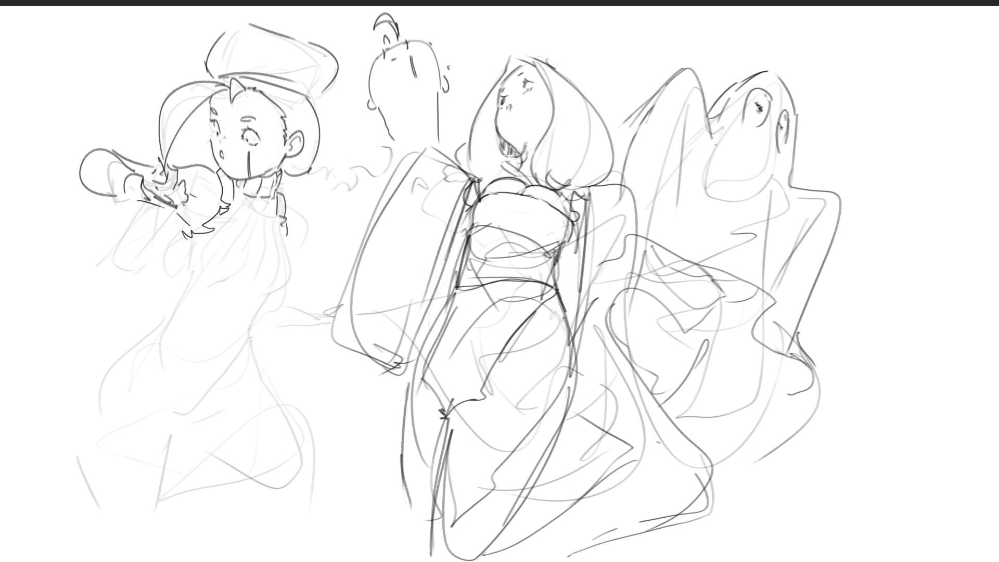
left_click_drag(436, 49, 445, 118)
left_click_drag(381, 119, 390, 133)
mouse_move(380, 45)
left_mouse_down()
mouse_move(375, 56)
mouse_move(436, 41)
mouse_move(416, 29)
mouse_move(454, 67)
mouse_move(452, 96)
left_mouse_up()
key("ctrl+z")
key("ctrl+z")
mouse_move(453, 61)
left_mouse_down()
mouse_move(459, 96)
mouse_move(446, 144)
left_mouse_up()
left_click_drag(381, 133, 387, 142)
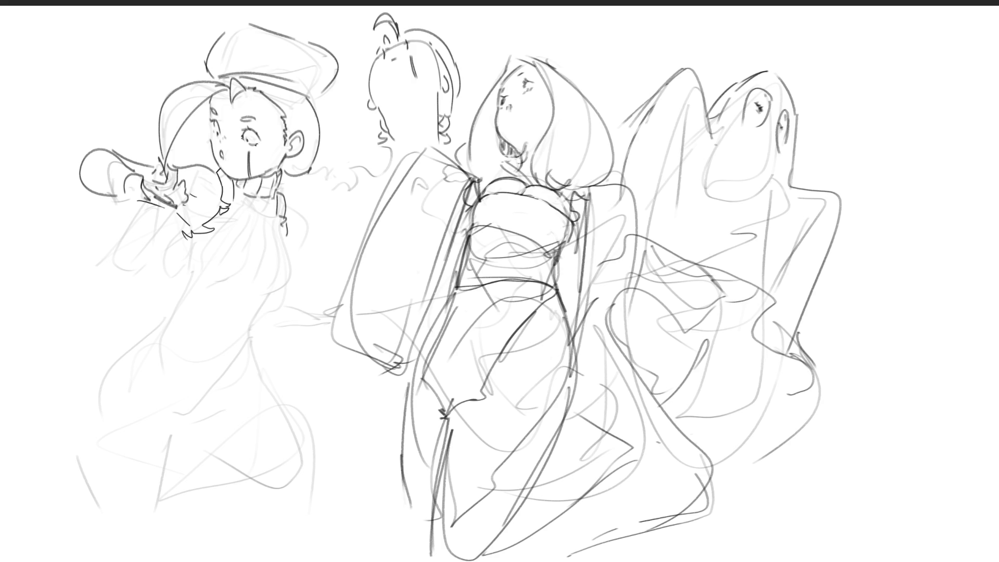
Draw the left girl's shoulder, arm curve and first torso lines down her chest.
mouse_move(286, 199)
left_mouse_down()
mouse_move(302, 224)
mouse_move(300, 246)
left_mouse_up()
left_click_drag(243, 198, 227, 263)
mouse_move(258, 206)
left_mouse_down()
mouse_move(253, 259)
mouse_move(272, 231)
mouse_move(280, 284)
left_mouse_up()
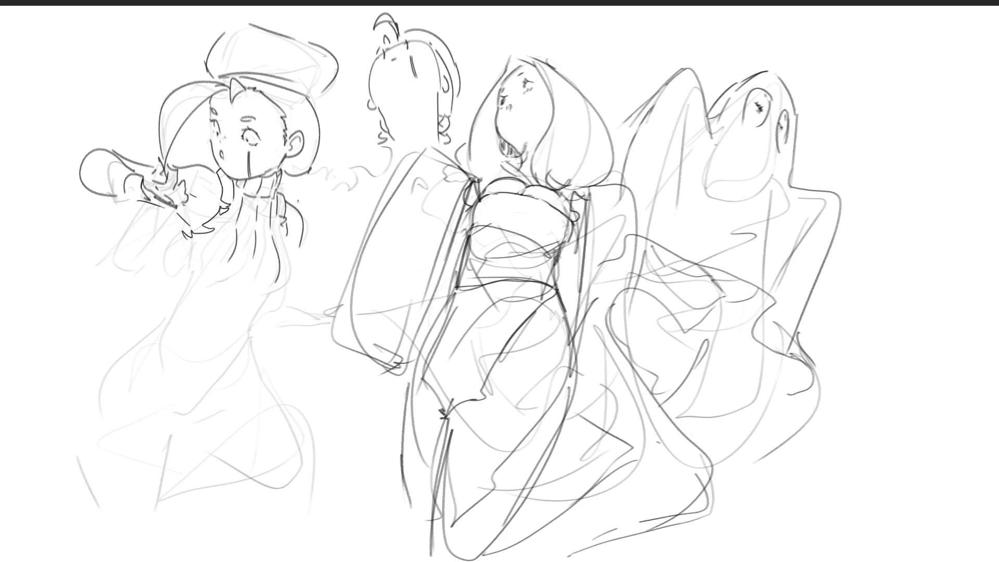
Draw the curve under the left girl's hand and her side body lines.
left_click_drag(197, 240, 231, 218)
mouse_move(192, 246)
left_mouse_down()
mouse_move(209, 242)
mouse_move(190, 269)
left_mouse_up()
key("ctrl+z")
key("ctrl+z")
key("ctrl+z")
mouse_move(195, 264)
left_mouse_down()
mouse_move(197, 281)
mouse_move(276, 290)
left_mouse_up()
left_click_drag(283, 229, 286, 257)
left_click_drag(296, 221, 270, 297)
key("ctrl+z")
key("ctrl+z")
key("ctrl+z")
key("ctrl+z")
key("ctrl+z")
left_click_drag(277, 289, 251, 318)
Trace the front contour down the fitted dress and redraw the sweeping hip curve until it looks right.
left_click_drag(191, 264, 180, 299)
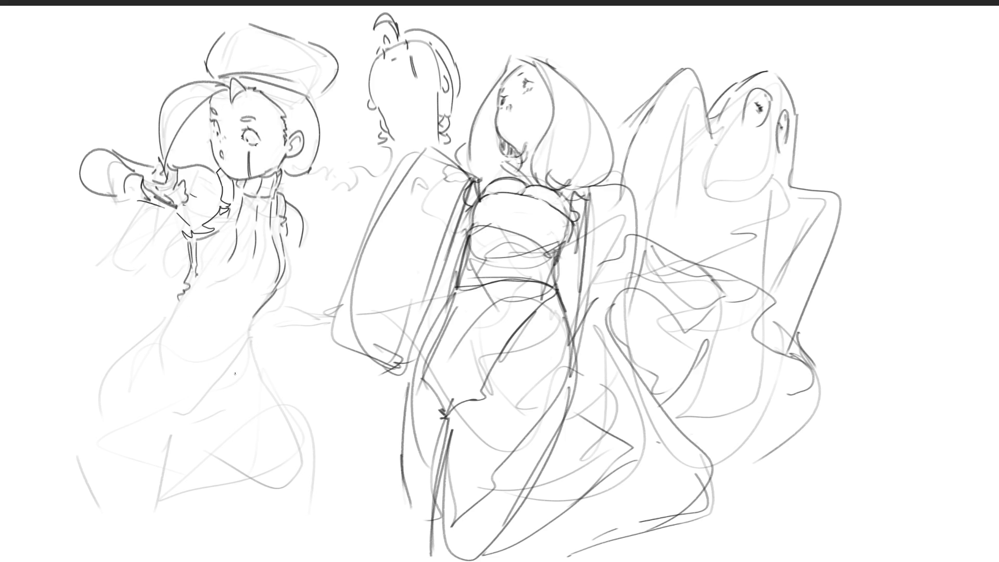
left_click_drag(181, 298, 175, 408)
mouse_move(180, 423)
left_mouse_down()
mouse_move(175, 416)
mouse_move(251, 337)
left_mouse_up()
key("ctrl+z")
left_click_drag(176, 419, 252, 337)
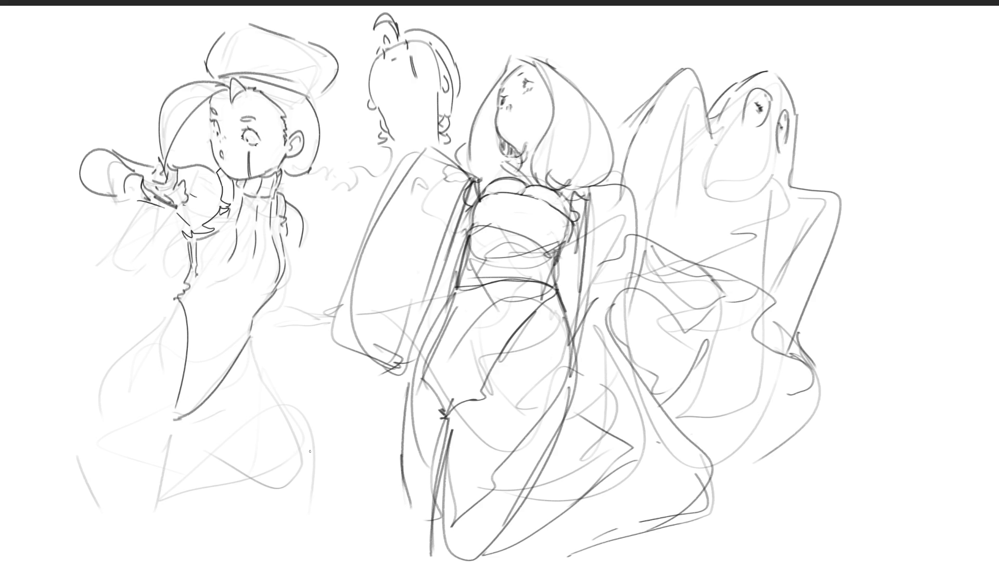
left_click_drag(175, 298, 142, 329)
key("ctrl+z")
mouse_move(175, 299)
left_mouse_down()
mouse_move(107, 358)
mouse_move(94, 434)
left_mouse_up()
key("ctrl+z")
mouse_move(120, 345)
left_mouse_down()
mouse_move(104, 359)
mouse_move(101, 507)
left_mouse_up()
key("ctrl+z")
mouse_move(137, 331)
left_mouse_down()
mouse_move(76, 427)
mouse_move(81, 461)
left_mouse_up()
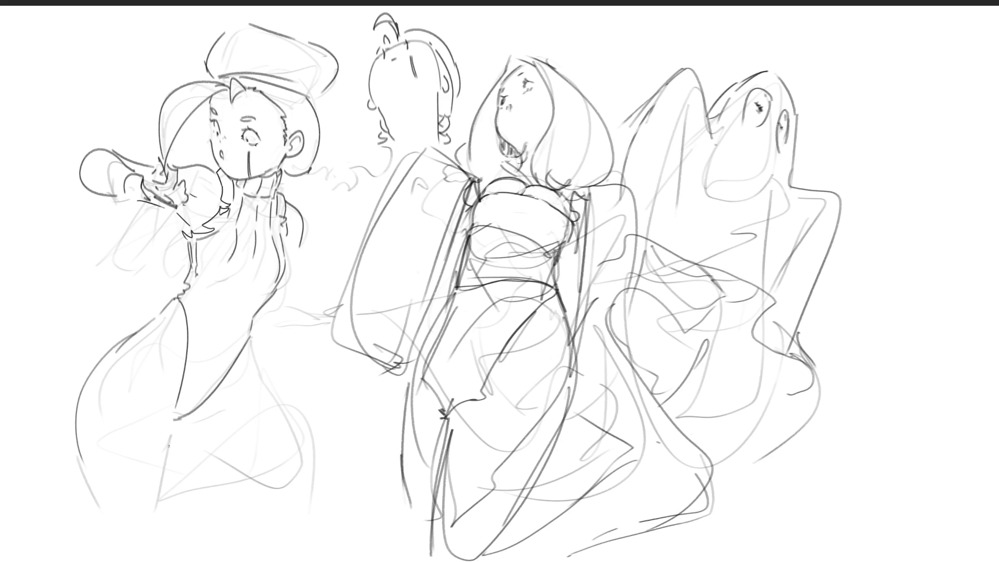
left_click_drag(177, 362, 166, 480)
Extend the left girl's dress lines down to the hem.
left_click_drag(253, 337, 248, 398)
left_click_drag(173, 447, 207, 515)
mouse_move(249, 388)
left_mouse_down()
mouse_move(276, 472)
mouse_move(281, 546)
left_mouse_up()
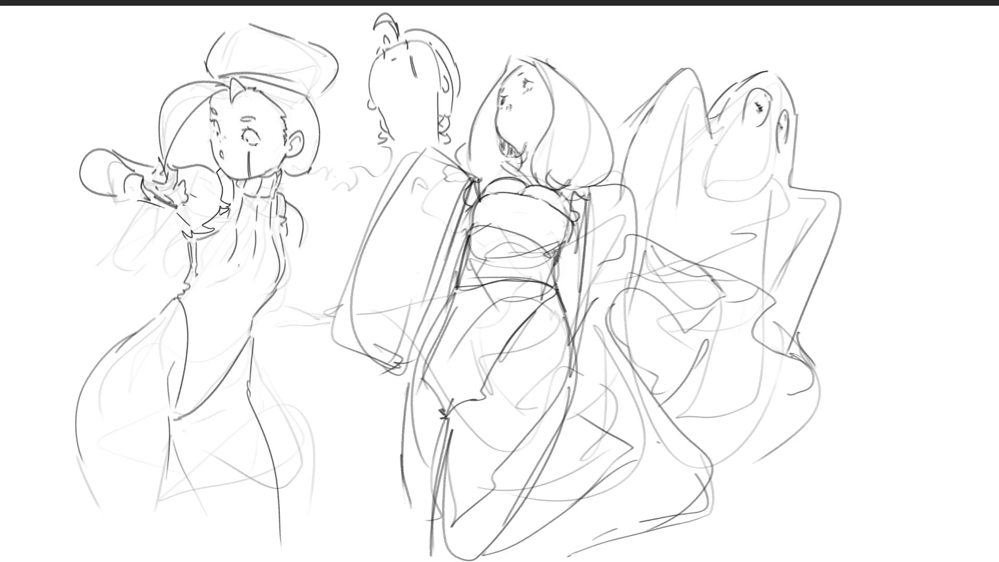
Add hatch shading across the torso and darken its left contour.
mouse_move(224, 281)
left_mouse_down()
mouse_move(197, 369)
mouse_move(232, 326)
mouse_move(194, 399)
left_mouse_up()
left_click_drag(247, 324, 227, 359)
left_click_drag(229, 356, 208, 389)
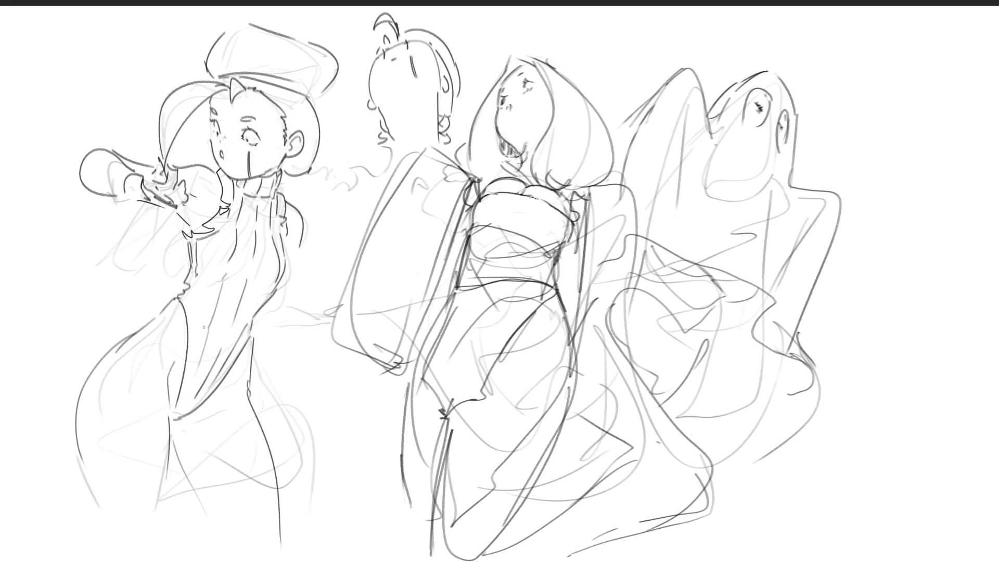
left_click_drag(196, 279, 184, 310)
left_click_drag(209, 247, 203, 266)
Draw the waist band with a ruffle, the back contour and the lowered arm curve.
mouse_move(187, 264)
left_mouse_down()
mouse_move(188, 280)
mouse_move(269, 307)
left_mouse_up()
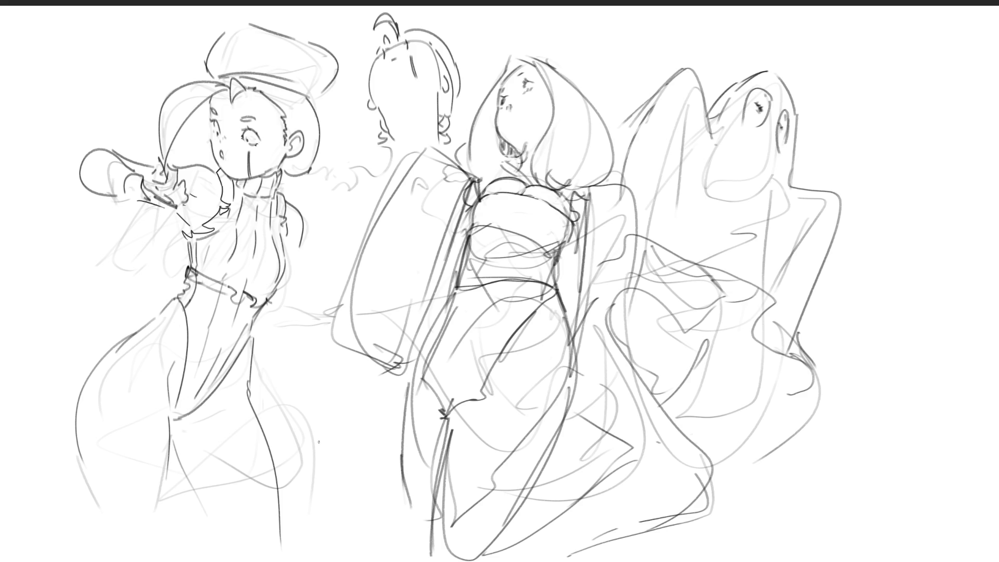
left_click_drag(261, 296, 273, 303)
mouse_move(302, 243)
left_mouse_down()
mouse_move(285, 282)
mouse_move(317, 309)
left_mouse_up()
mouse_move(252, 328)
left_mouse_down()
mouse_move(315, 326)
mouse_move(329, 321)
mouse_move(324, 308)
left_mouse_up()
Redraw the left girl's hand, add curly hair strands by her neck, and lasso-select her head and hat.
key("ctrl+z")
left_click_drag(329, 307, 330, 317)
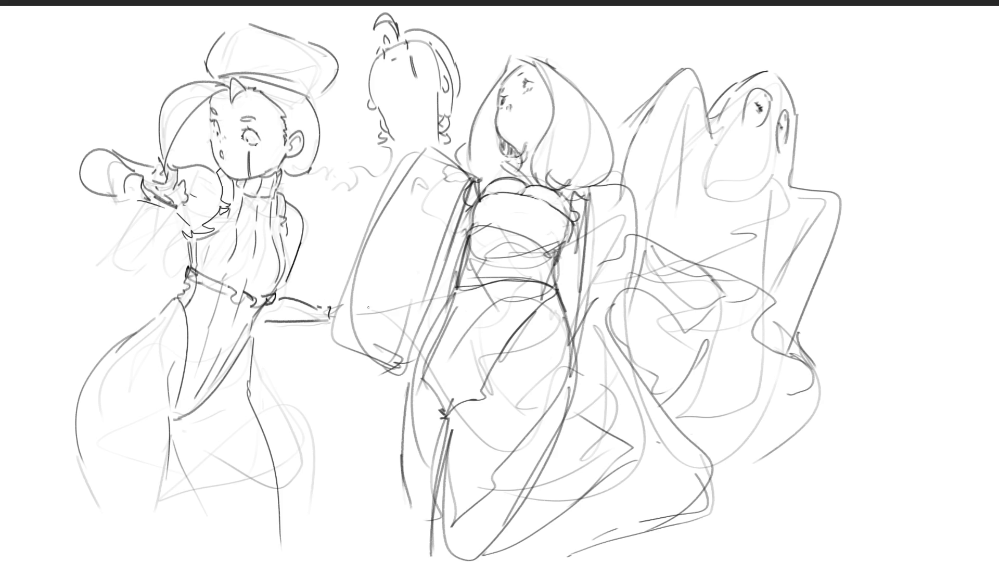
mouse_move(287, 177)
left_mouse_down()
mouse_move(305, 210)
mouse_move(300, 294)
left_mouse_up()
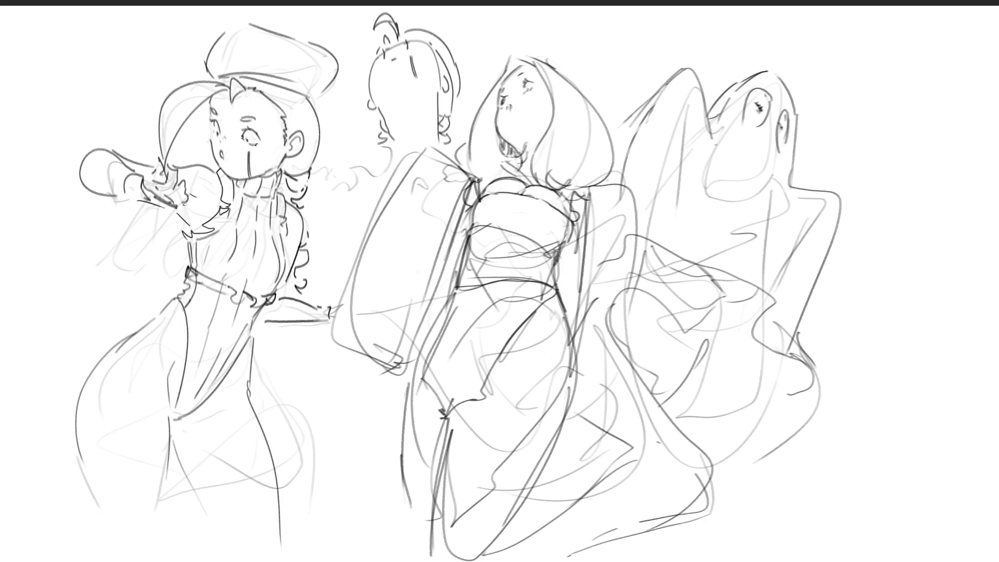
mouse_move(342, 133)
left_mouse_down()
mouse_move(347, 98)
mouse_move(286, 12)
mouse_move(150, 54)
mouse_move(151, 147)
mouse_move(231, 181)
mouse_move(312, 170)
mouse_move(343, 134)
left_mouse_up()
key("ctrl+t")
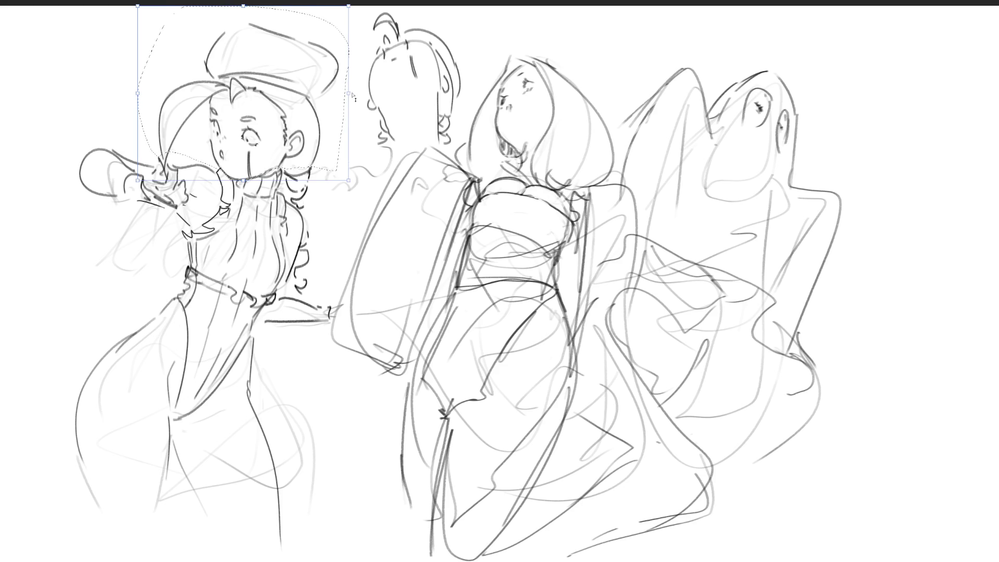
Move the left girl's selected head and hat slightly left with free transform and commit it.
left_click_drag(326, 95, 335, 91)
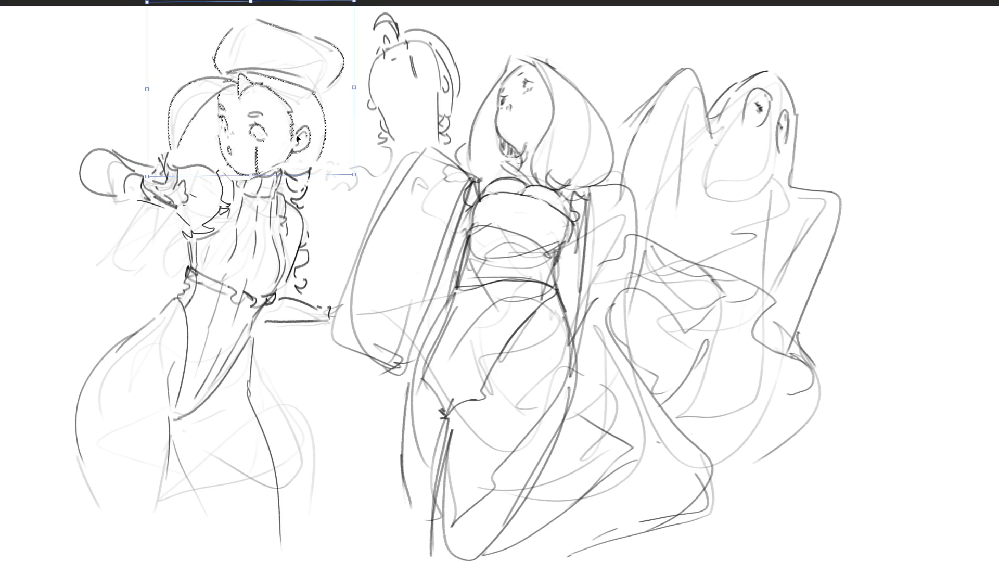
mouse_move(269, 114)
left_mouse_down()
mouse_move(260, 119)
mouse_move(290, 112)
left_mouse_up()
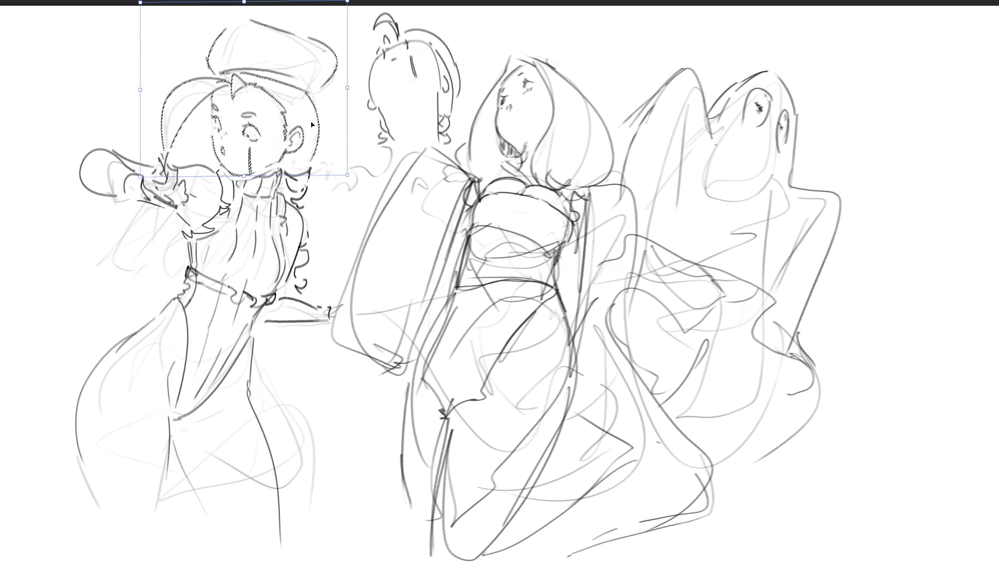
left_click_drag(289, 117, 292, 115)
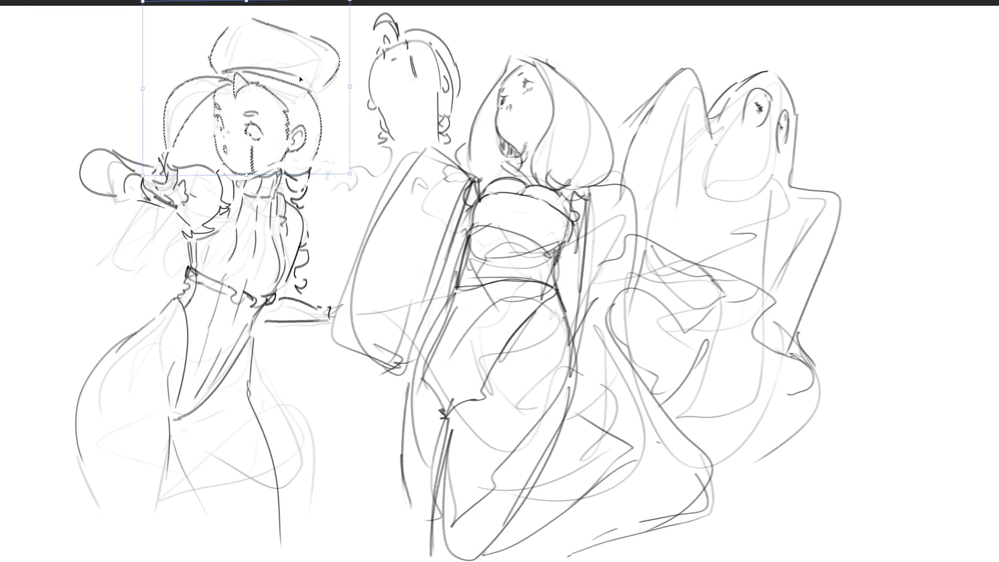
key("Return")
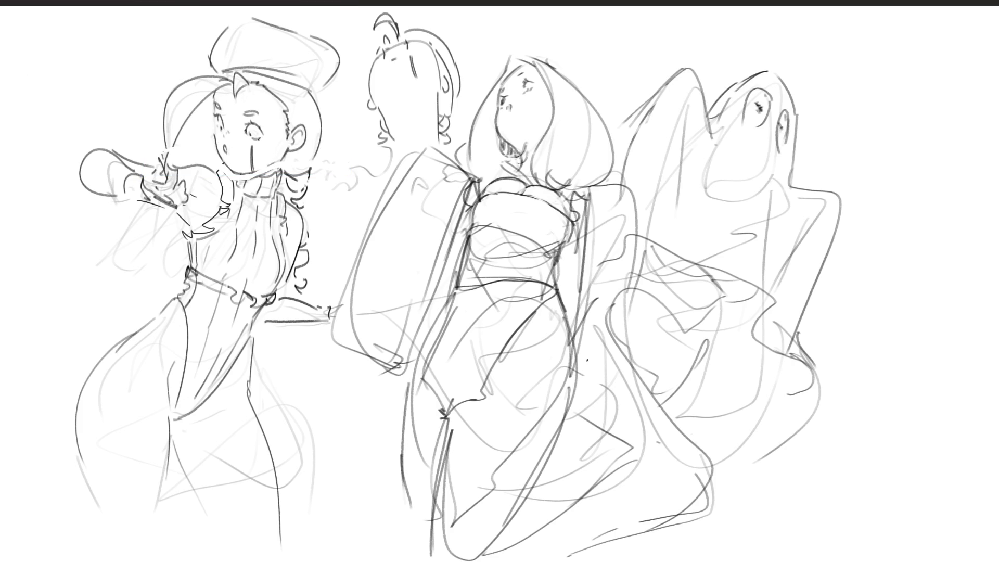
Draw a speech bubble beside the ghost's head, discarding a stray stroke by the girl's ear.
mouse_move(800, 136)
left_mouse_down()
mouse_move(827, 100)
mouse_move(907, 131)
mouse_move(803, 136)
mouse_move(822, 108)
mouse_move(843, 122)
mouse_move(883, 115)
left_mouse_up()
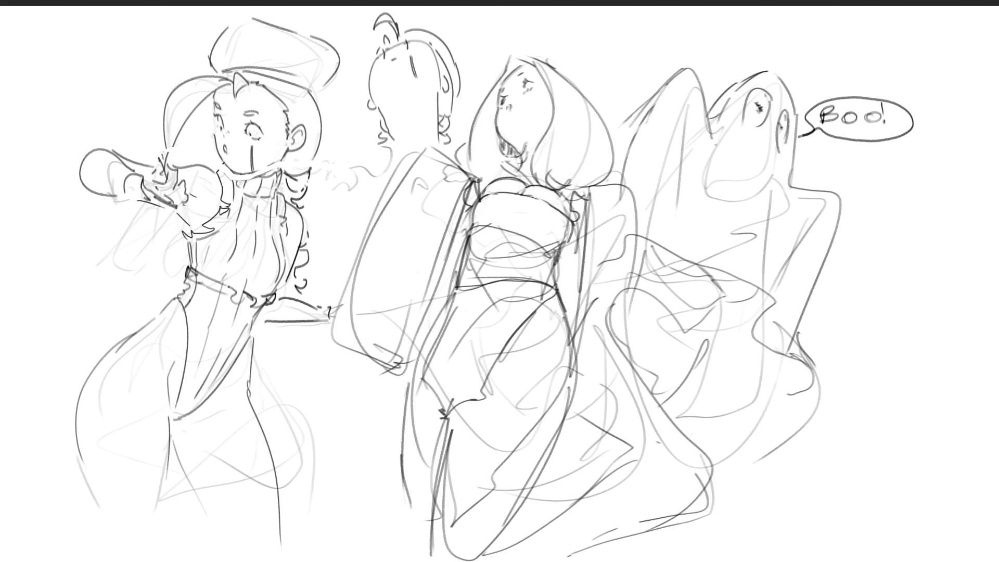
mouse_move(287, 154)
left_mouse_down()
mouse_move(281, 174)
mouse_move(273, 169)
left_mouse_up()
key("ctrl+z")
key("ctrl+z")
key("ctrl+z")
key("ctrl+z")
key("ctrl+z")
Darken the left girl's neckline, bodice edge and the left end of her belt.
mouse_move(247, 175)
left_mouse_down()
mouse_move(259, 177)
mouse_move(208, 165)
mouse_move(276, 163)
left_mouse_up()
mouse_move(180, 218)
left_mouse_down()
mouse_move(190, 263)
mouse_move(180, 265)
left_mouse_up()
left_click_drag(180, 263, 181, 279)
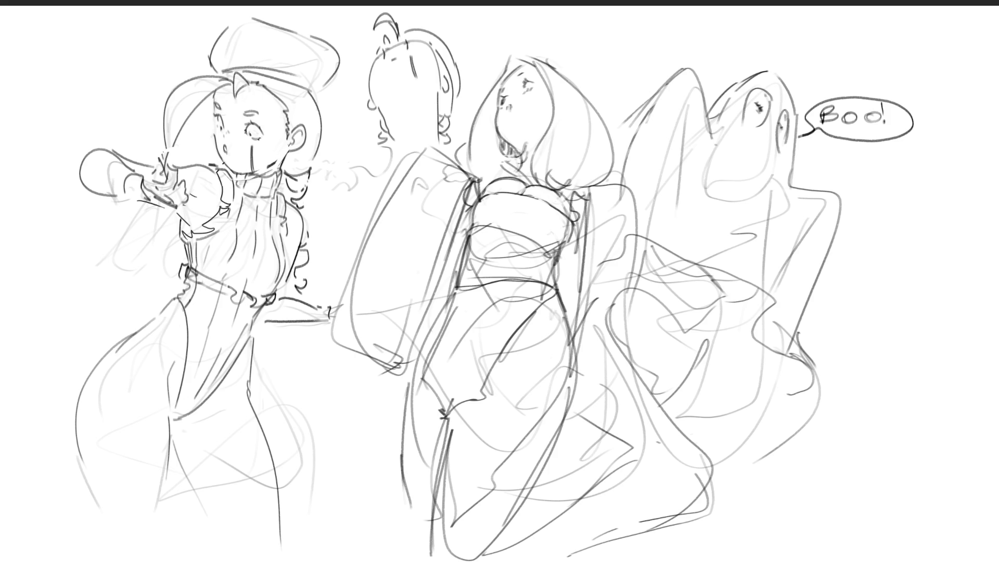
Redraw the kimono woman's sleeve edges and bottom curves with darker, firmer lines.
mouse_move(701, 265)
left_mouse_down()
mouse_move(708, 277)
mouse_move(740, 280)
mouse_move(711, 276)
mouse_move(748, 295)
mouse_move(757, 290)
mouse_move(724, 299)
left_mouse_up()
mouse_move(663, 262)
left_mouse_down()
mouse_move(692, 272)
mouse_move(709, 307)
left_mouse_up()
mouse_move(667, 292)
left_mouse_down()
mouse_move(700, 309)
mouse_move(691, 320)
mouse_move(716, 313)
mouse_move(688, 396)
left_mouse_up()
key("ctrl+z")
key("ctrl+z")
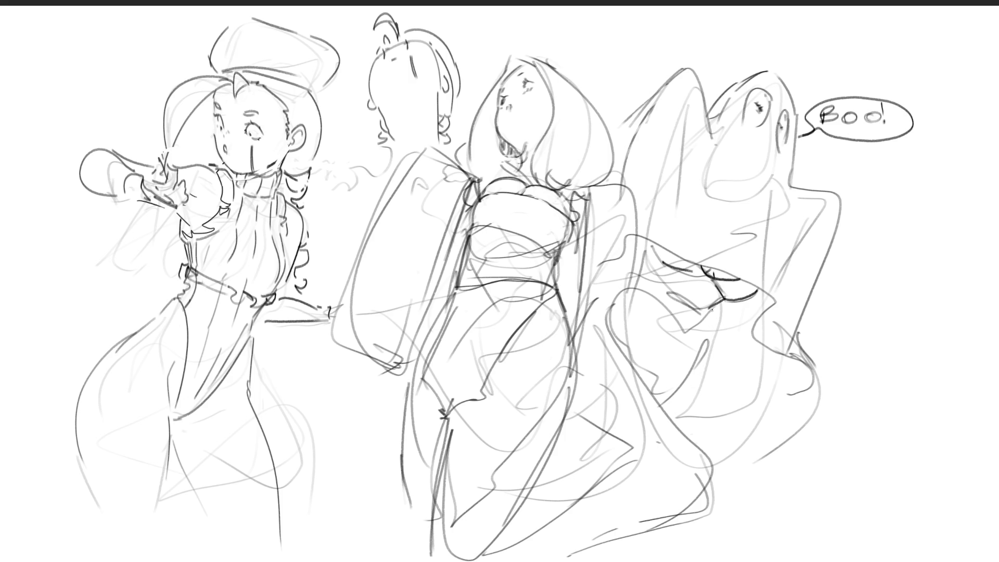
left_click_drag(711, 312, 676, 428)
mouse_move(645, 238)
left_mouse_down()
mouse_move(635, 277)
mouse_move(582, 319)
left_mouse_up()
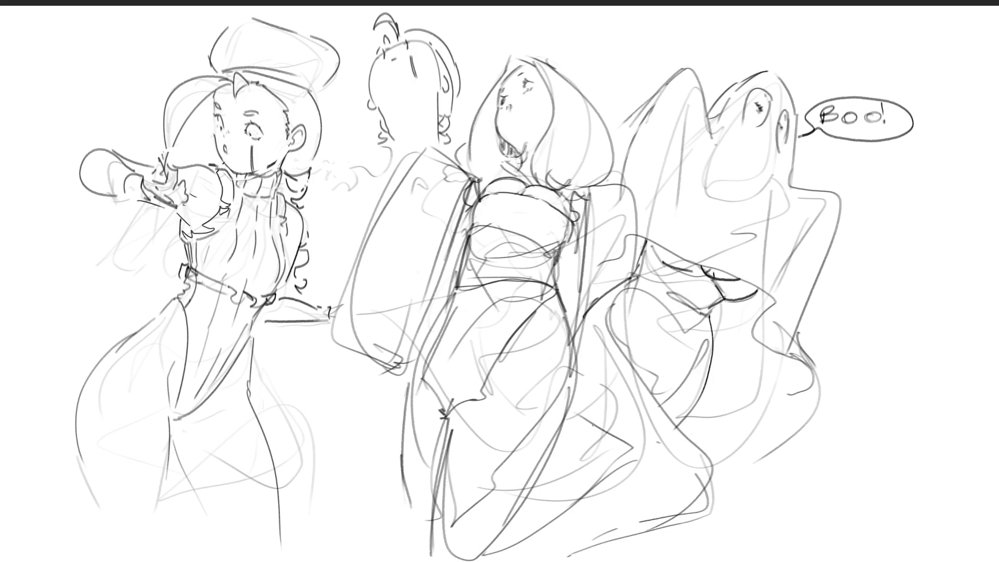
left_click_drag(631, 284, 654, 379)
left_click_drag(679, 321, 678, 333)
mouse_move(579, 183)
left_mouse_down()
mouse_move(641, 185)
mouse_move(623, 378)
left_mouse_up()
left_click_drag(573, 412, 629, 399)
mouse_move(637, 320)
left_mouse_down()
mouse_move(636, 404)
mouse_move(607, 411)
left_mouse_up()
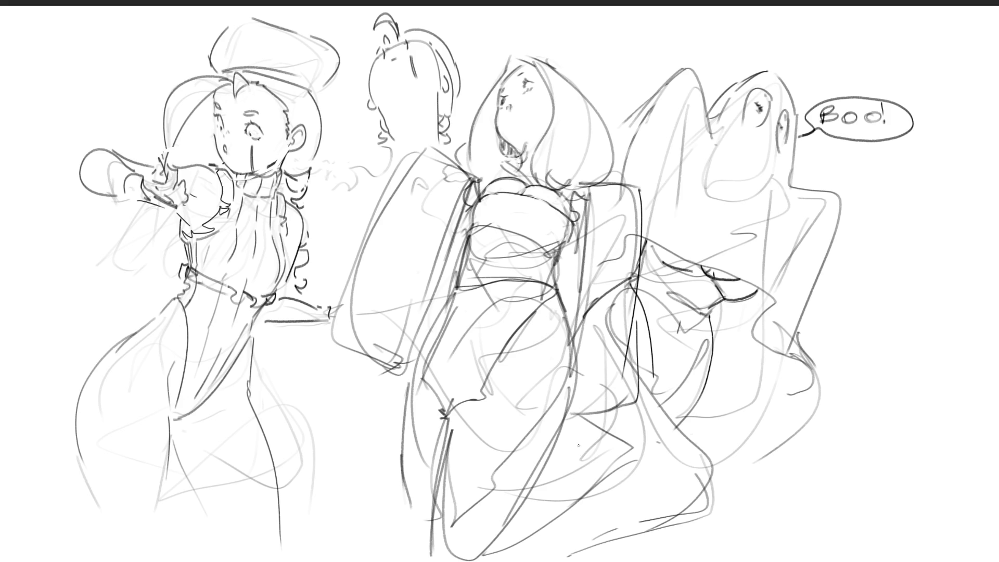
Sketch small bows at both kimono collar corners and darken the top and sleeve edges.
mouse_move(475, 179)
left_mouse_down()
mouse_move(487, 189)
mouse_move(465, 208)
left_mouse_up()
left_click_drag(476, 195, 473, 205)
mouse_move(574, 193)
left_mouse_down()
mouse_move(564, 201)
mouse_move(572, 221)
left_mouse_up()
left_click_drag(567, 217, 576, 229)
left_click_drag(576, 193, 587, 204)
mouse_move(587, 203)
left_mouse_down()
mouse_move(579, 231)
mouse_move(571, 234)
mouse_move(565, 210)
mouse_move(567, 221)
left_mouse_up()
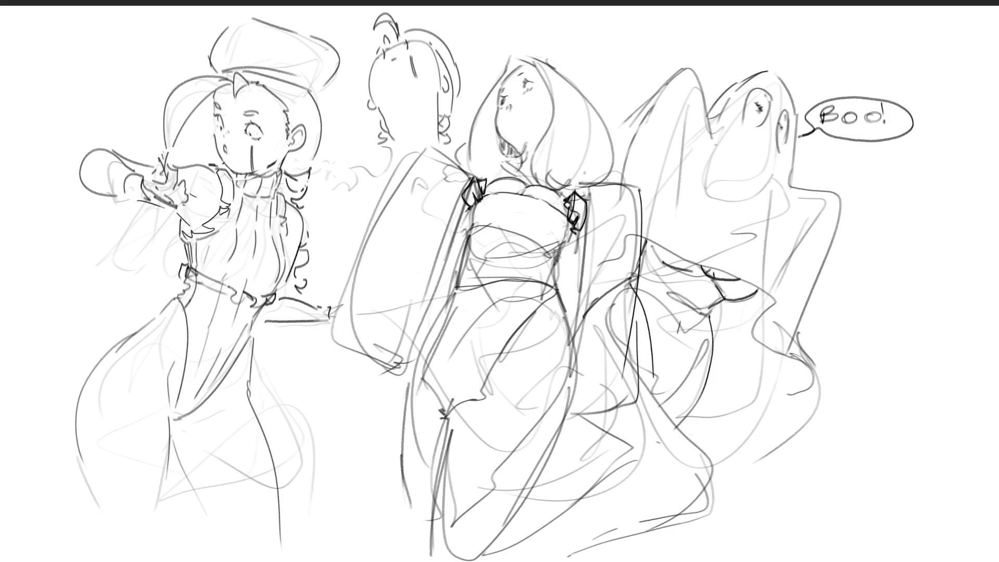
mouse_move(602, 183)
left_mouse_down()
mouse_move(646, 186)
mouse_move(620, 376)
left_mouse_up()
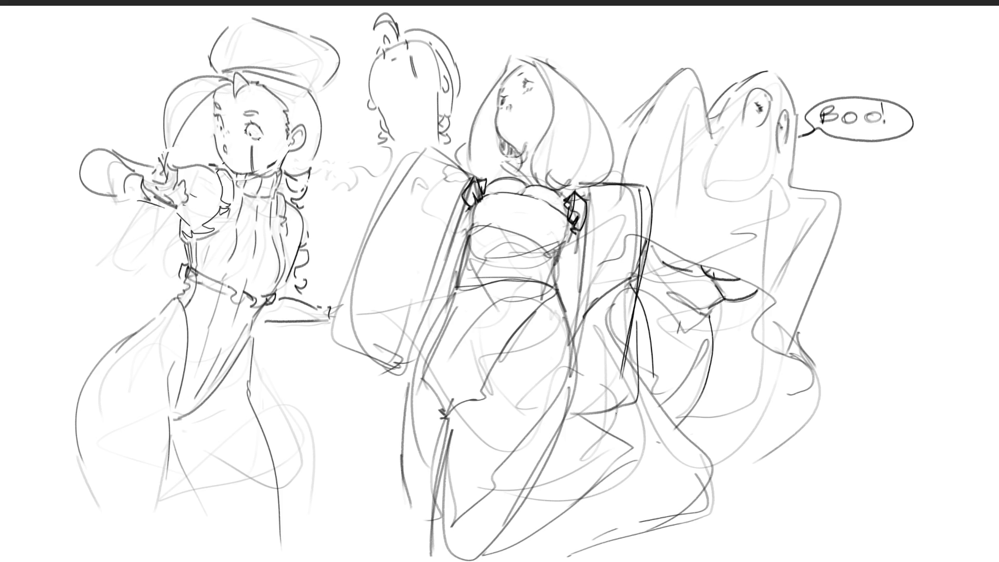
mouse_move(423, 145)
left_mouse_down()
mouse_move(339, 296)
mouse_move(470, 178)
left_mouse_up()
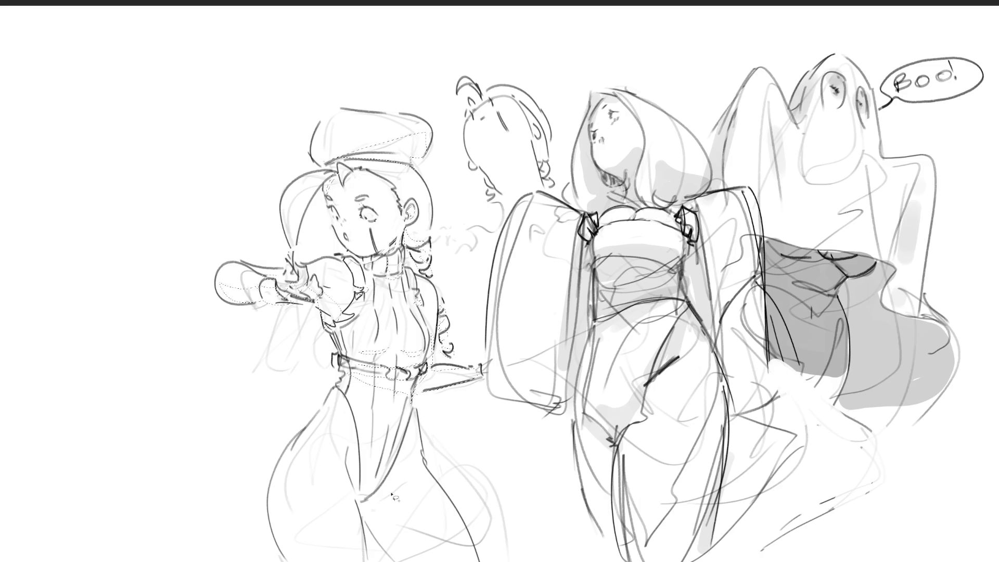
Lasso the left woman's legs, fill them grey, deselect and shrink the brush.
mouse_move(359, 506)
left_mouse_down()
mouse_move(403, 477)
mouse_move(396, 560)
mouse_move(359, 507)
left_mouse_up()
left_click_drag(398, 474, 382, 501)
left_click_drag(669, 224, 234, 291)
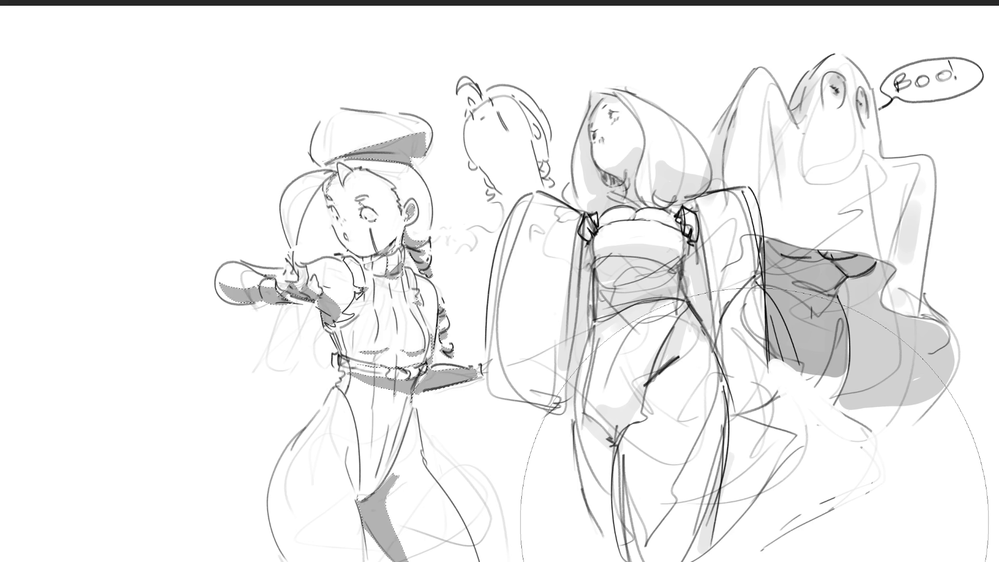
key("ctrl+d")
key("bracketleft")
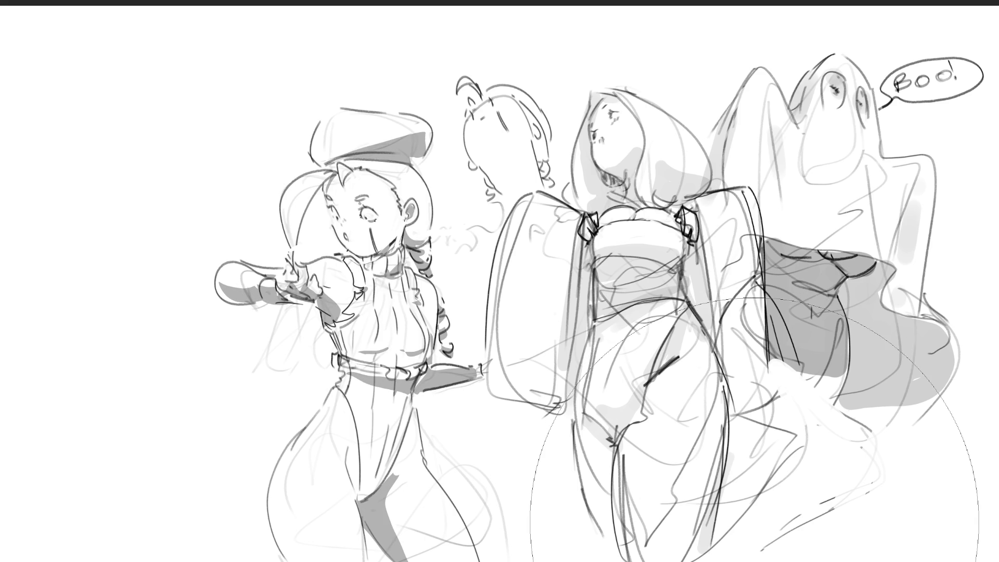
key("bracketleft")
key("bracketleft")
key("bracketleft")
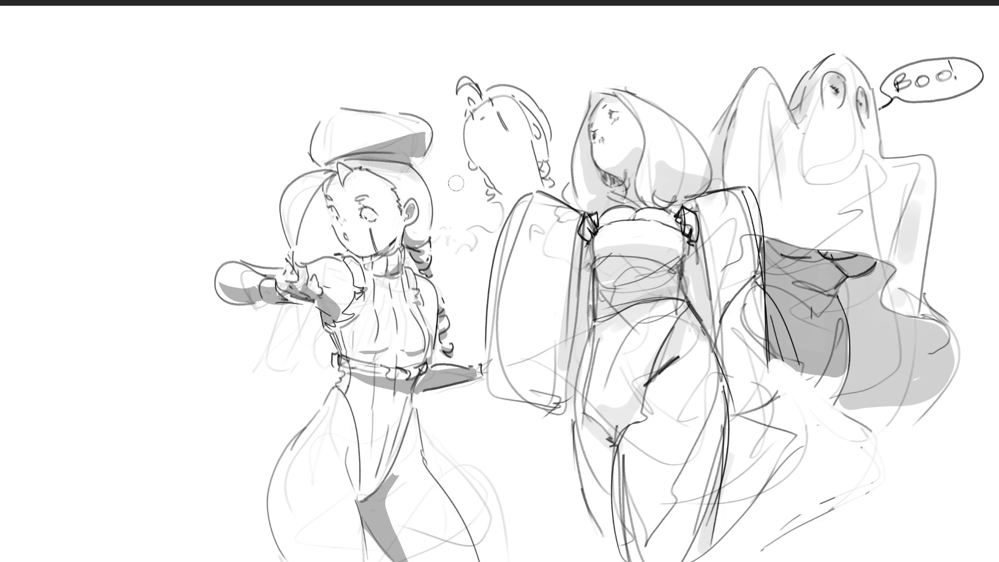
Paint soft grey shading on the hat brim, shoulder, collar, chest and torso side.
left_click_drag(326, 152, 424, 134)
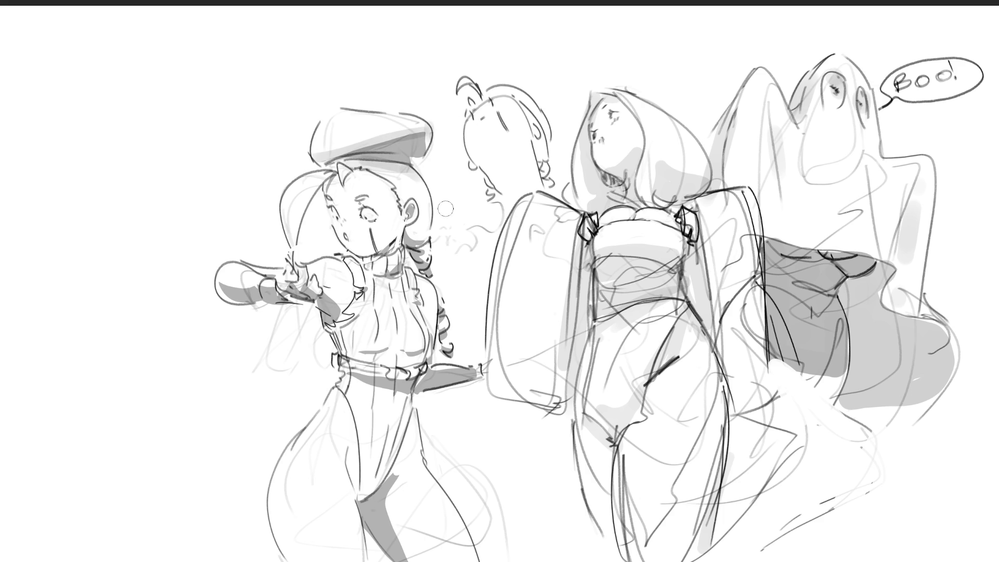
left_click_drag(320, 283, 337, 308)
mouse_move(366, 259)
left_mouse_down()
mouse_move(369, 276)
mouse_move(383, 260)
mouse_move(385, 276)
left_mouse_up()
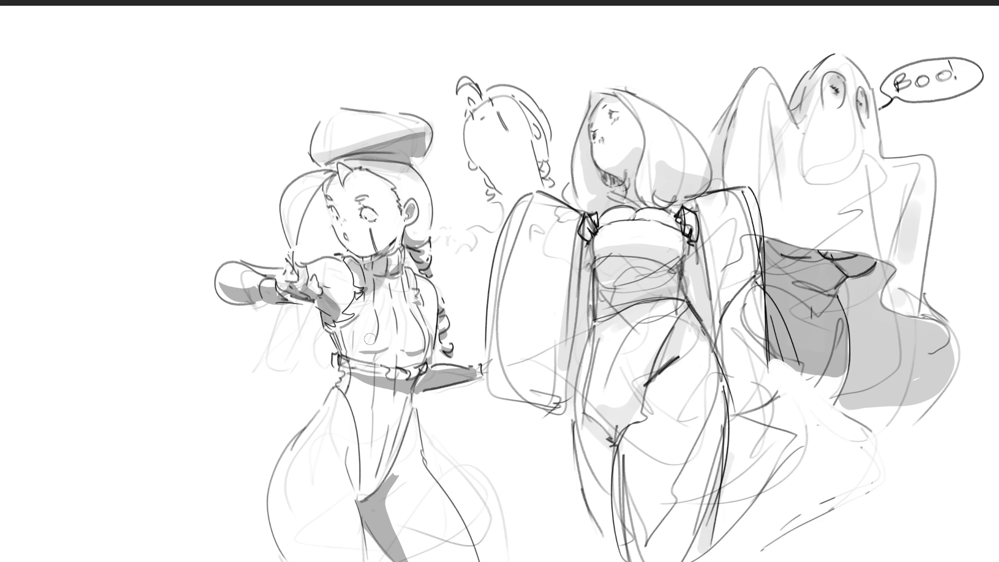
mouse_move(397, 361)
left_mouse_down()
mouse_move(359, 354)
mouse_move(419, 357)
left_mouse_up()
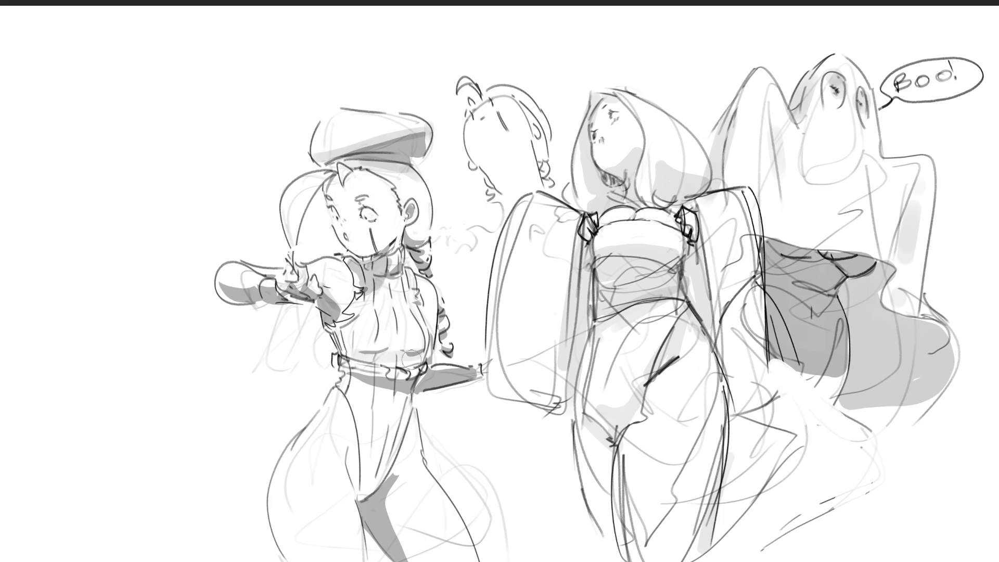
left_click_drag(336, 315, 341, 368)
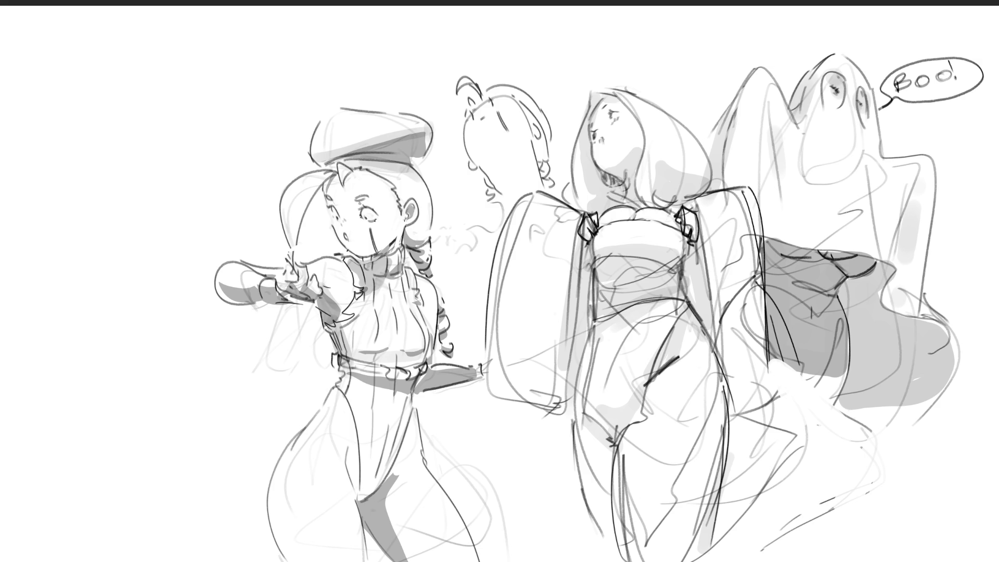
left_click_drag(365, 206, 358, 202)
Dab grey blush on the left woman's cheeks and blend it into a band under her eyes.
left_click_drag(336, 206, 364, 206)
key("ctrl+z")
left_click(346, 225)
left_click(371, 229)
left_click(335, 224)
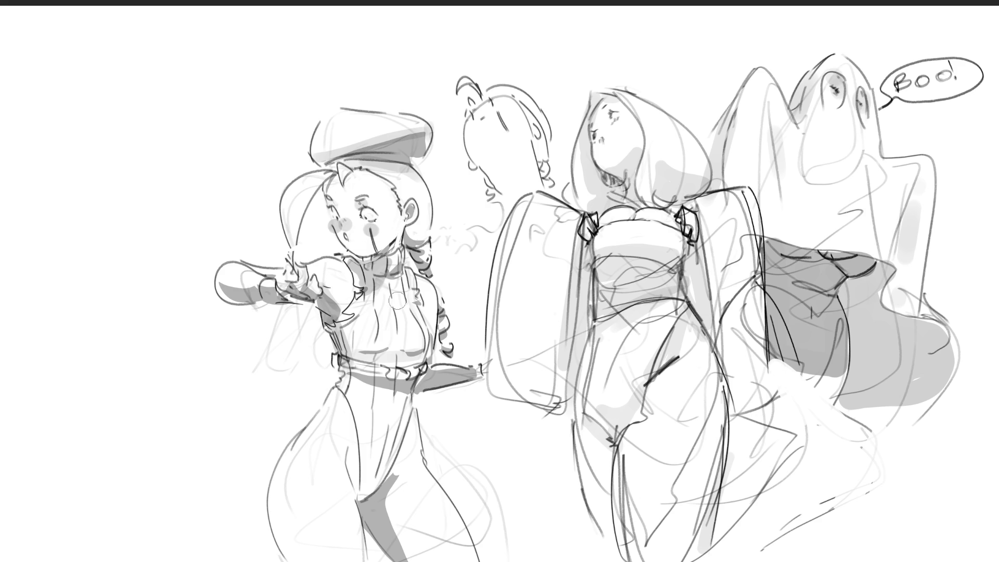
key("ctrl+z")
key("ctrl+z")
key("ctrl+z")
left_click(340, 224)
left_click(366, 228)
left_click_drag(342, 224, 377, 229)
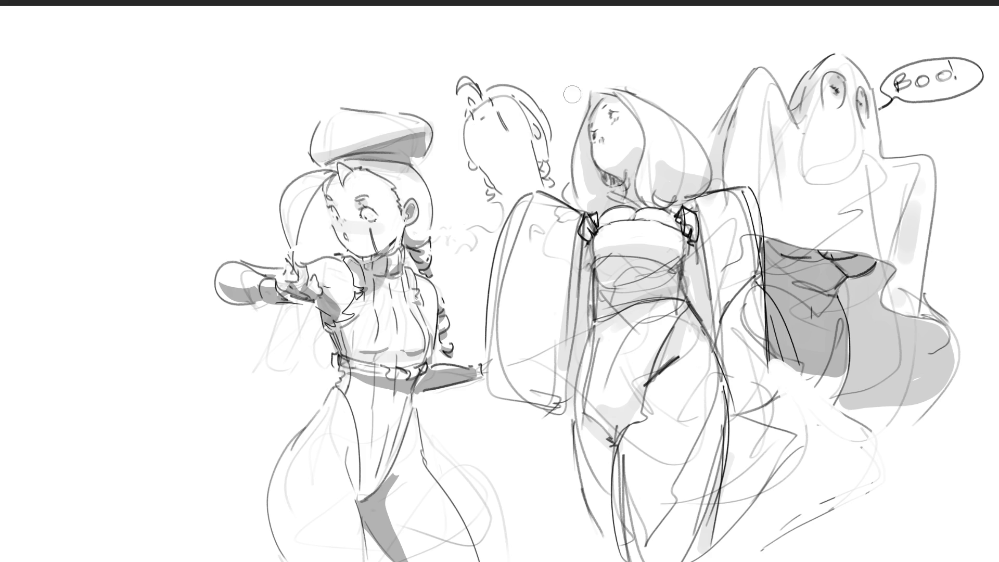
mouse_move(593, 137)
left_mouse_down()
mouse_move(617, 130)
mouse_move(596, 139)
left_mouse_up()
key("ctrl+z")
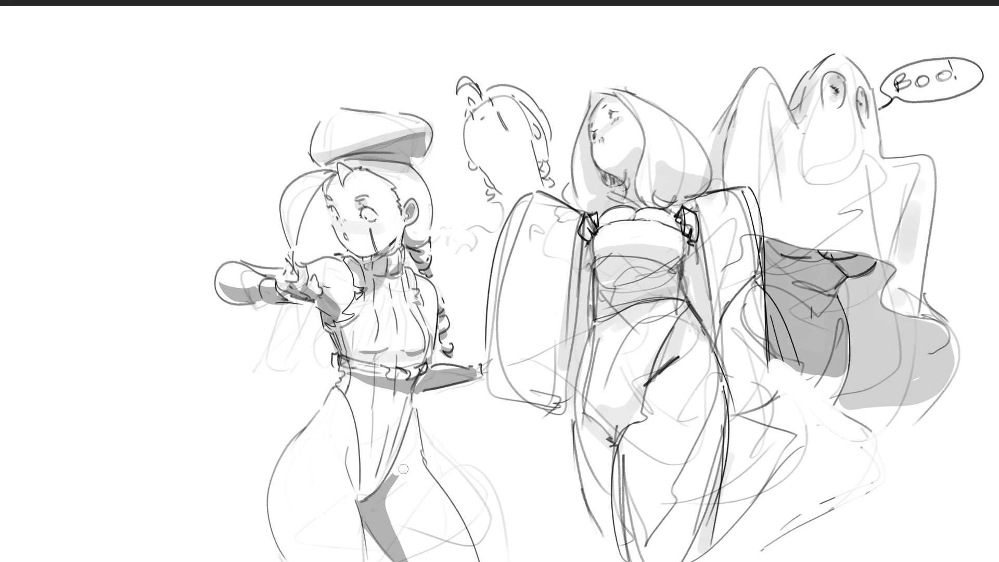
Shade the left woman's hip and legs grey, then fill the kimono sleeve light grey.
left_click_drag(386, 469, 431, 552)
left_click_drag(442, 484, 484, 551)
left_click_drag(416, 411, 458, 494)
key("ctrl+z")
left_click_drag(395, 489, 395, 67)
key("ctrl+z")
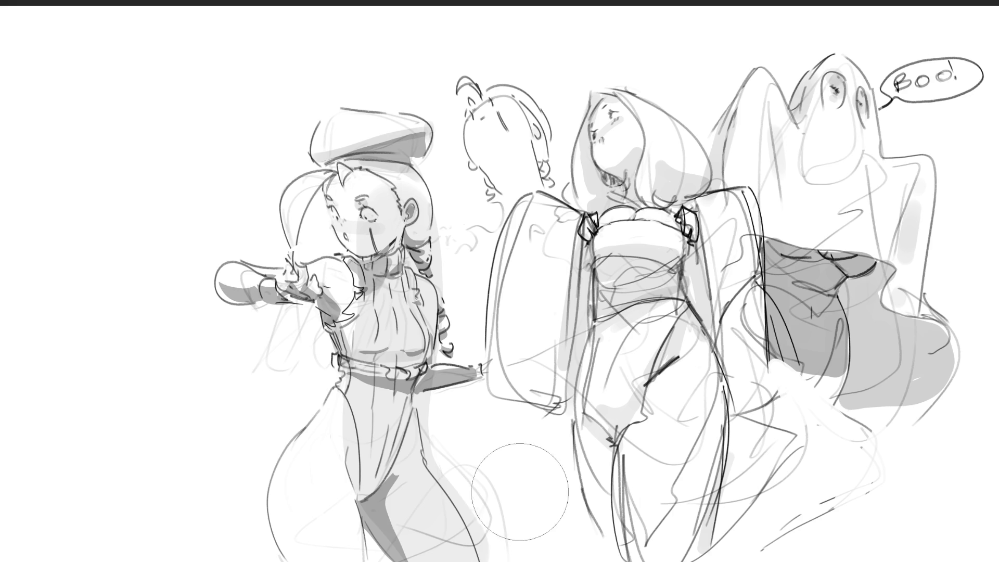
key("ctrl+z")
mouse_move(416, 416)
left_mouse_down()
mouse_move(364, 484)
mouse_move(406, 468)
mouse_move(396, 541)
left_mouse_up()
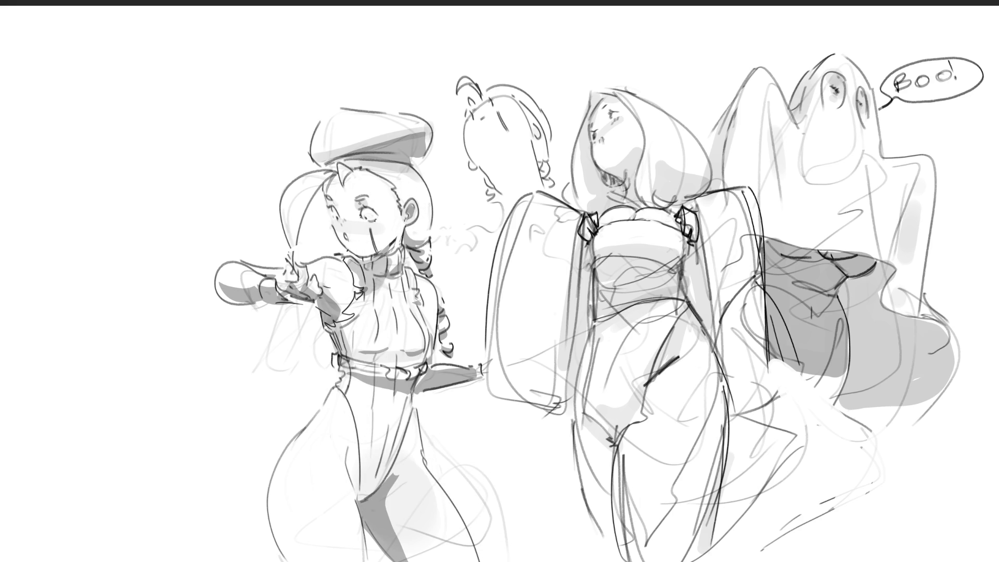
left_click_drag(330, 528, 318, 551)
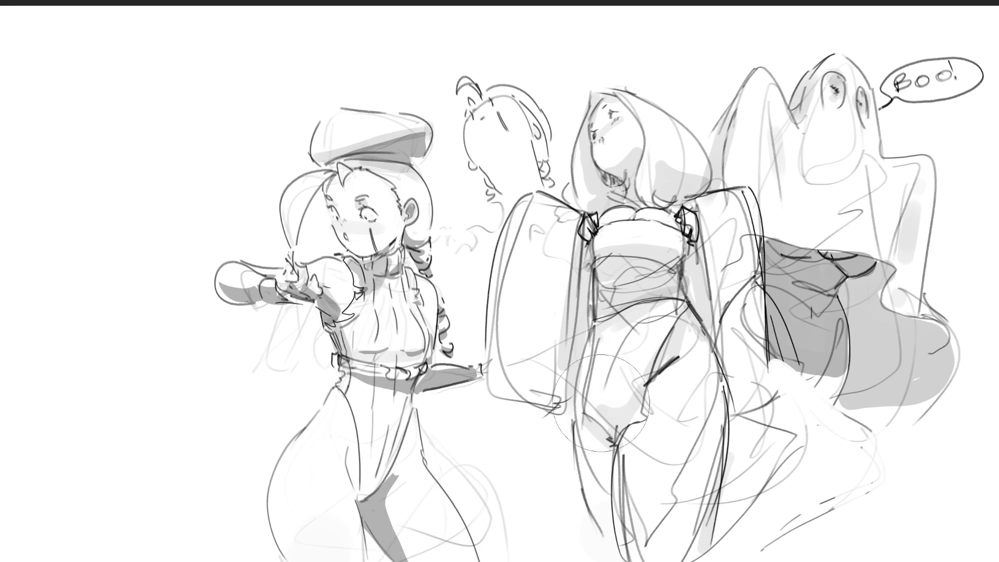
left_click(530, 338)
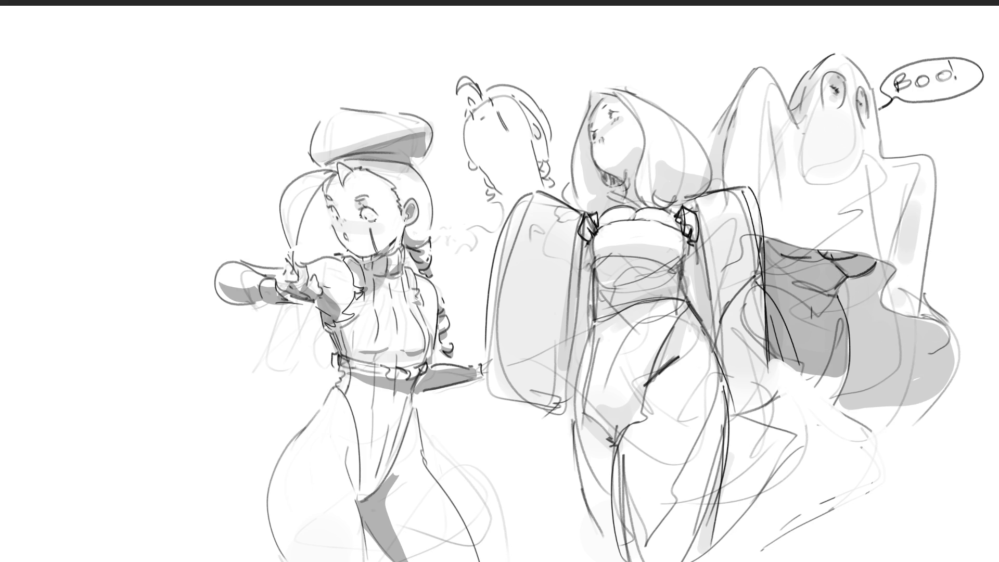
scroll(489, 292, "down", 6)
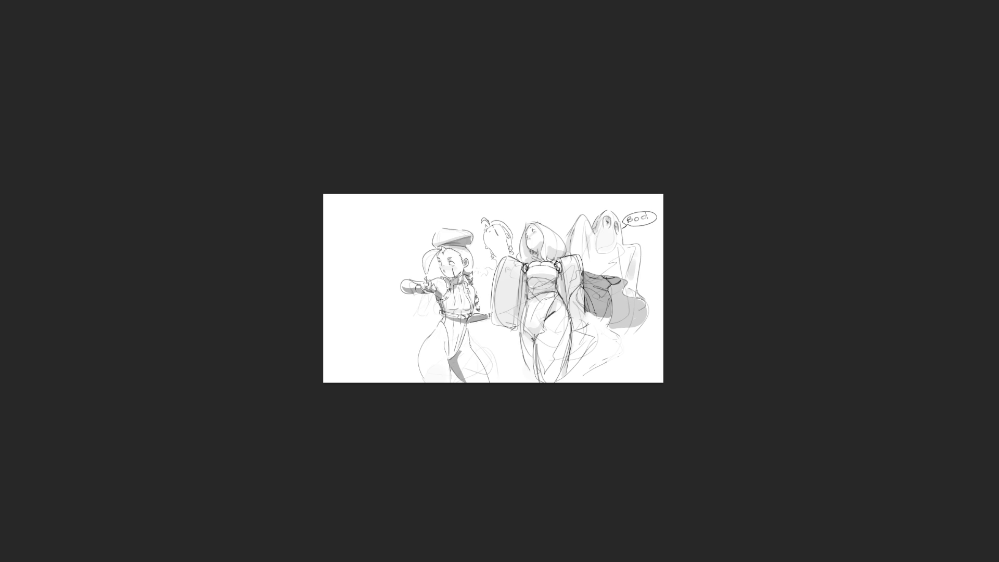
scroll(493, 288, "up", 2)
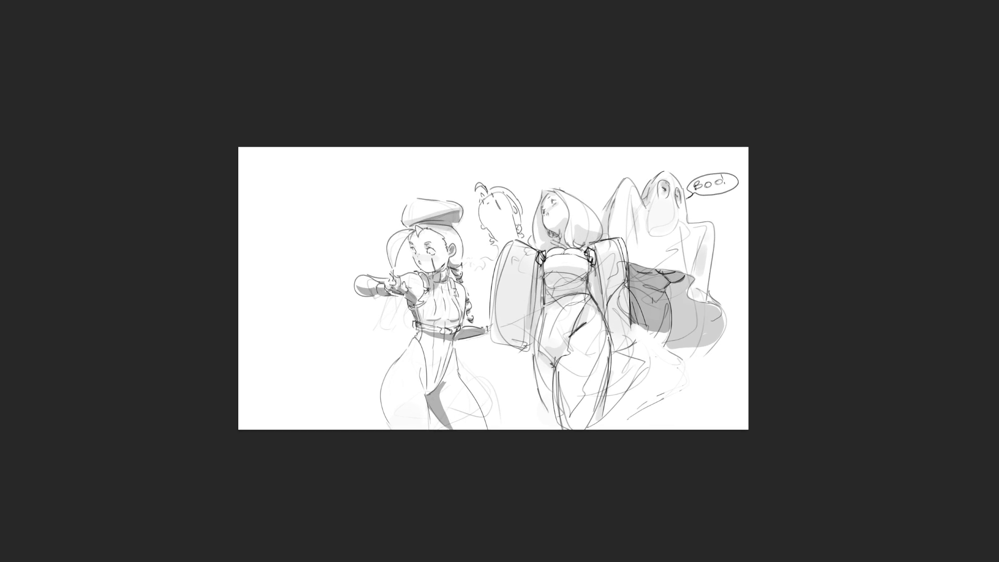
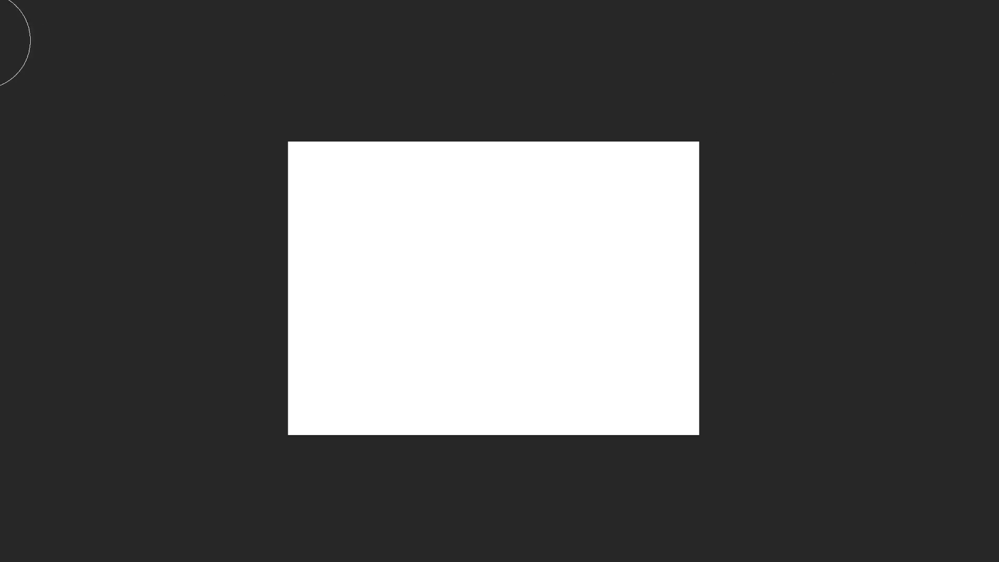
Crop-drag the canvas well past its original edges and shrink the brush to a small size.
left_click(599, 432)
left_click_drag(701, 436, 982, 528)
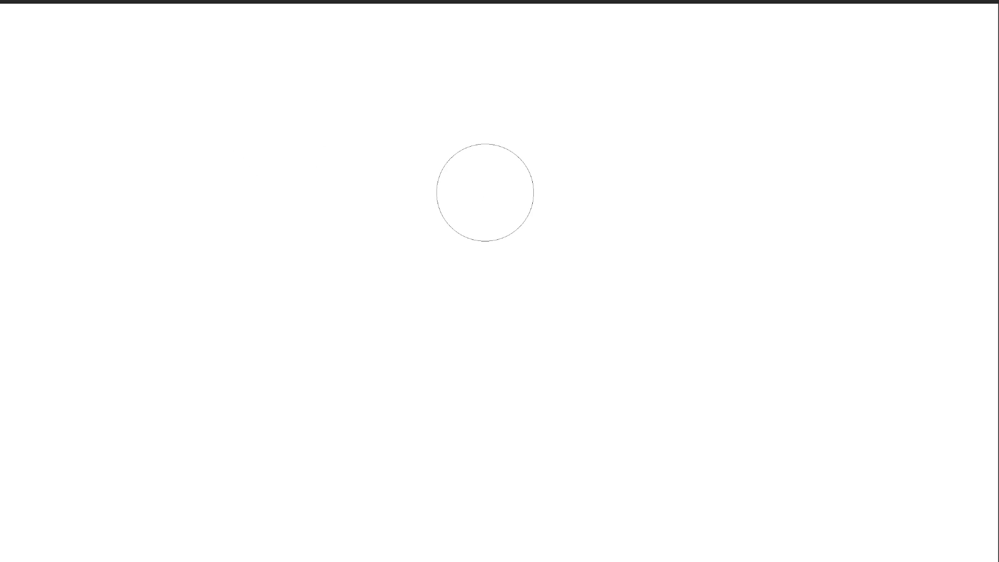
key("b")
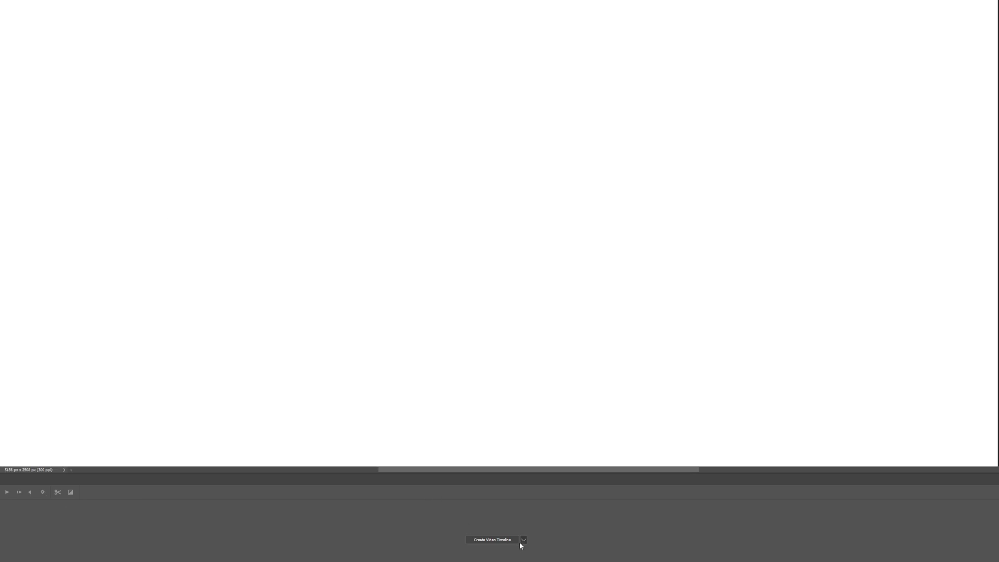
Create a frame animation in the Timeline and collapse the panel to a thin strip.
left_click(492, 539)
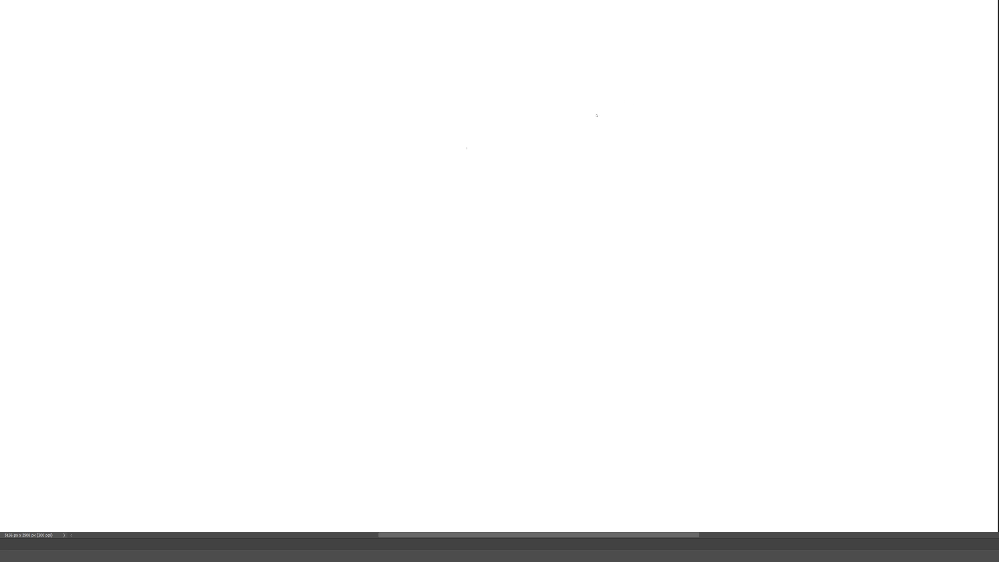
Sketch a round head outline with several overlapping brush arcs.
left_click_drag(575, 104, 569, 195)
mouse_move(566, 115)
left_mouse_down()
mouse_move(573, 107)
mouse_move(698, 192)
left_mouse_up()
left_click_drag(663, 117, 665, 231)
left_click_drag(554, 160, 648, 243)
left_click_drag(688, 140, 650, 235)
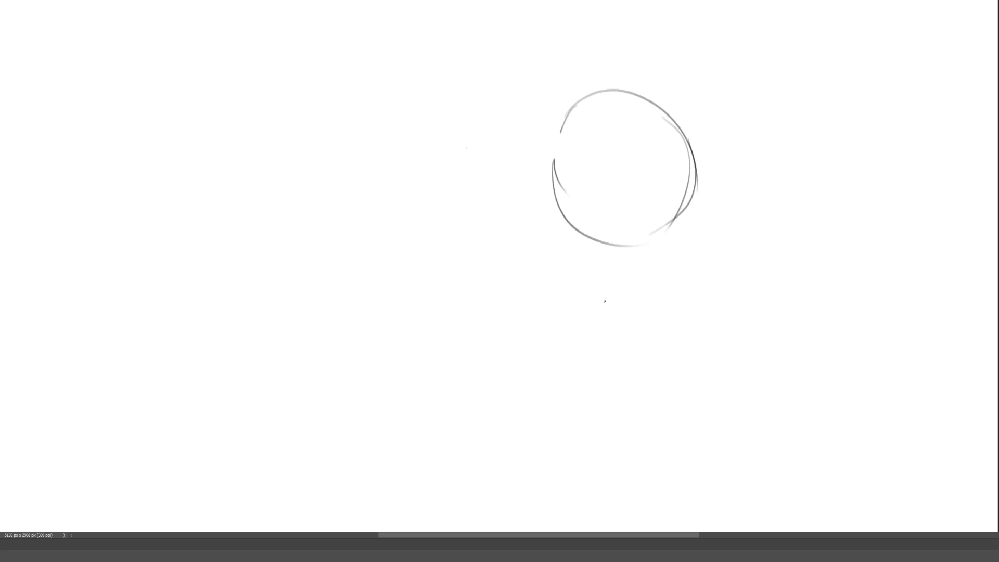
Draw two wide eyes and a small mouth line, then darken the face strokes.
mouse_move(563, 149)
left_mouse_down()
mouse_move(564, 178)
mouse_move(580, 170)
mouse_move(559, 167)
left_mouse_up()
mouse_move(625, 136)
left_mouse_down()
mouse_move(618, 142)
mouse_move(639, 131)
mouse_move(618, 160)
left_mouse_up()
left_click_drag(588, 204, 603, 205)
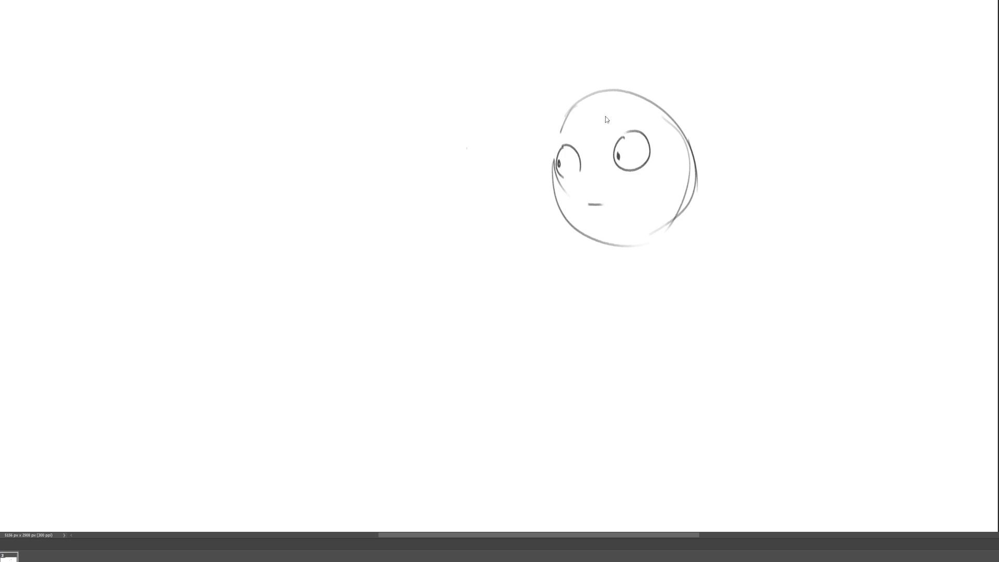
left_click(995, 446)
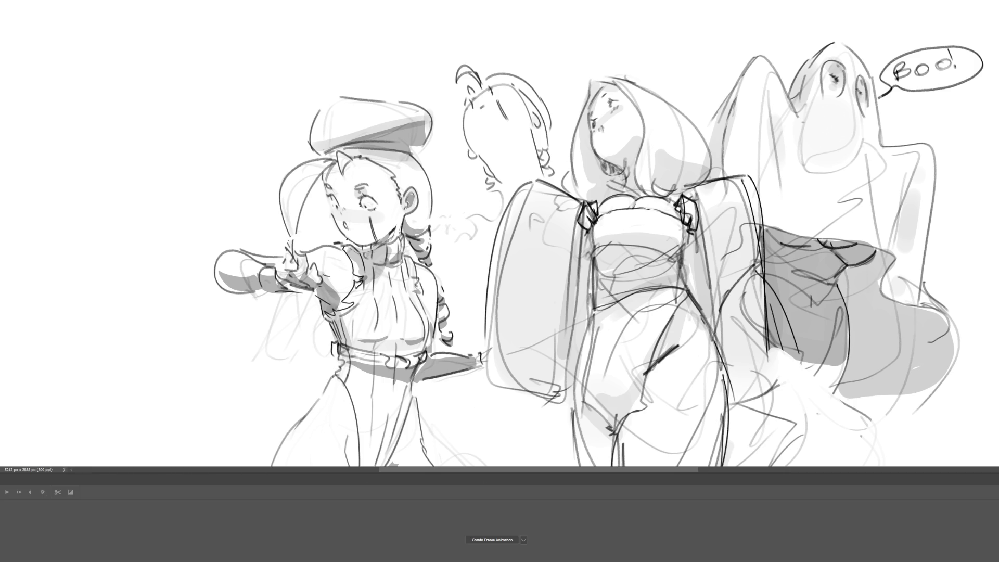
Scroll around the character sketch and zoom out before returning to the face sketch.
scroll(603, 236, "down", 3)
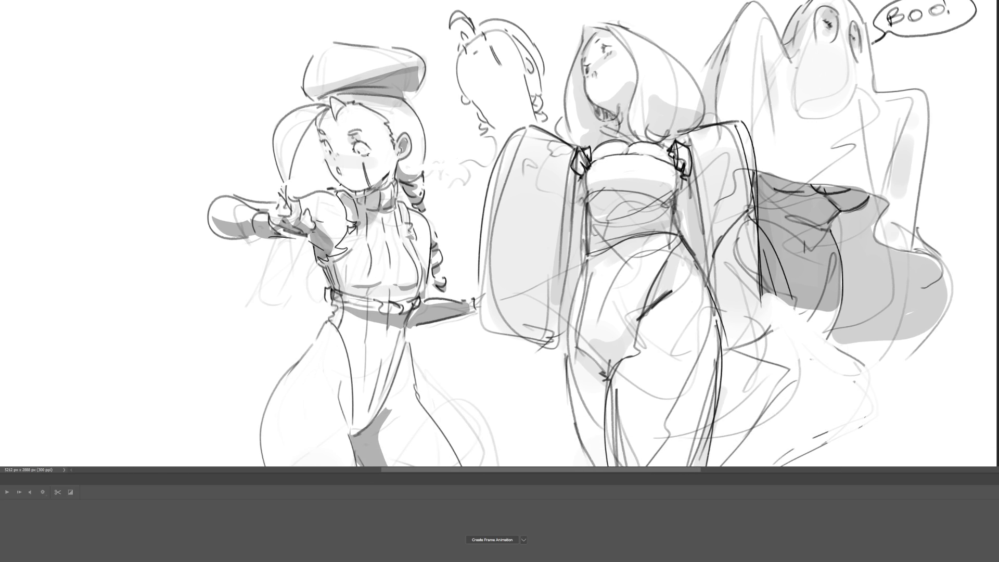
scroll(591, 234, "up", 1)
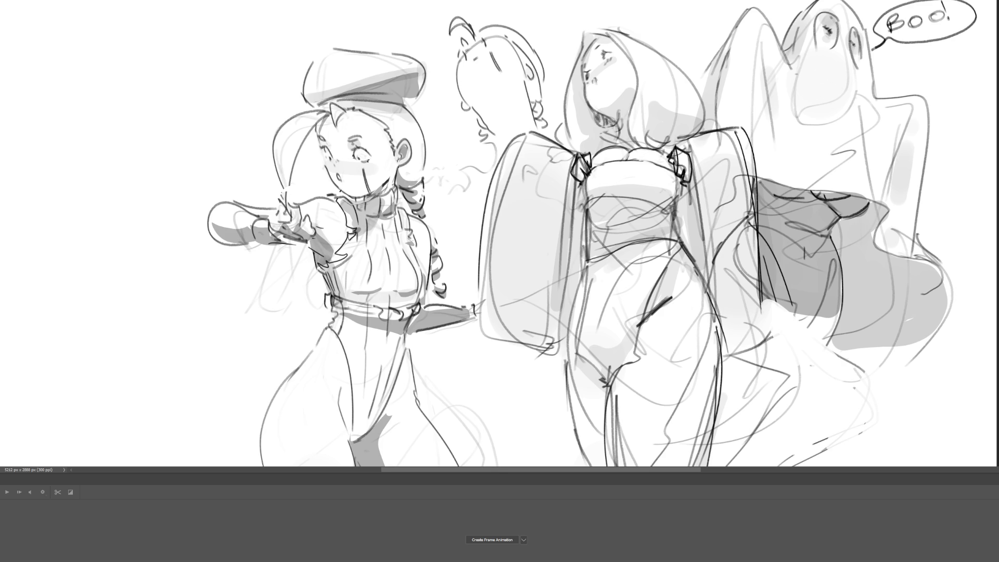
key("ctrl+minus")
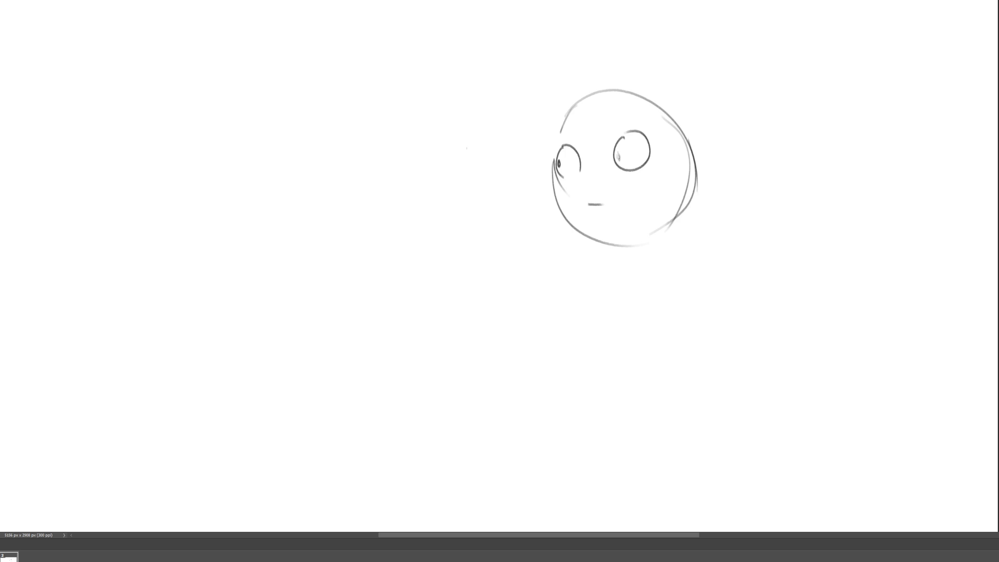
Erase the pupil marks from the eyes and add a new animation frame.
left_click_drag(562, 166, 558, 164)
key("ctrl+alt+n")
Draw dark pupils in both eyes on the new frame, checking against the previous frame.
left_click_drag(618, 153, 618, 158)
left_click_drag(559, 161, 559, 166)
left_click(9, 556)
left_click(30, 556)
left_click_drag(644, 152, 642, 155)
left_click_drag(577, 161, 576, 165)
Step back a frame, add a stroke in the eye, and flip between frames to compare.
key("Left")
left_click_drag(559, 165, 640, 152)
key("ctrl+Tab")
key("ctrl+Tab")
key("ctrl+Tab")
key("ctrl+Tab")
key("ctrl+Tab")
key("ctrl+Tab")
key("ctrl+Tab")
key("ctrl+Tab")
key("ctrl+Tab")
key("ctrl+Tab")
key("ctrl+Tab")
key("ctrl+Tab")
key("ctrl+Tab")
key("ctrl+Tab")
key("ctrl+Tab")
key("ctrl+Tab")
key("ctrl+Tab")
key("ctrl+Tab")
key("ctrl+Tab")
key("ctrl+Tab")
key("ctrl+Tab")
key("ctrl+Tab")
key("ctrl+Tab")
key("ctrl+Tab")
key("ctrl+Tab")
key("ctrl+Tab")
key("ctrl+Tab")
key("ctrl+Tab")
key("ctrl+Tab")
key("ctrl+Tab")
key("ctrl+Tab")
key("ctrl+Tab")
key("ctrl+Tab")
key("ctrl+Tab")
key("ctrl+Tab")
key("ctrl+Tab")
key("ctrl+Tab")
key("ctrl+Tab")
key("ctrl+Tab")
key("ctrl+Tab")
key("ctrl+Tab")
key("ctrl+Tab")
key("ctrl+Tab")
key("ctrl+Tab")
key("ctrl+Tab")
key("ctrl+Tab")
key("ctrl+Tab")
key("ctrl+Tab")
key("ctrl+Tab")
key("ctrl+Tab")
key("ctrl+Tab")
key("ctrl+Tab")
key("ctrl+Tab")
key("ctrl+z")
Flip between frames, then sketch the pillow's left, top and right sides beside the head.
key("ctrl+shift+z")
key("ctrl+z")
key("ctrl+shift+z")
left_click_drag(306, 174, 301, 229)
left_click_drag(304, 176, 358, 156)
left_click_drag(374, 165, 398, 252)
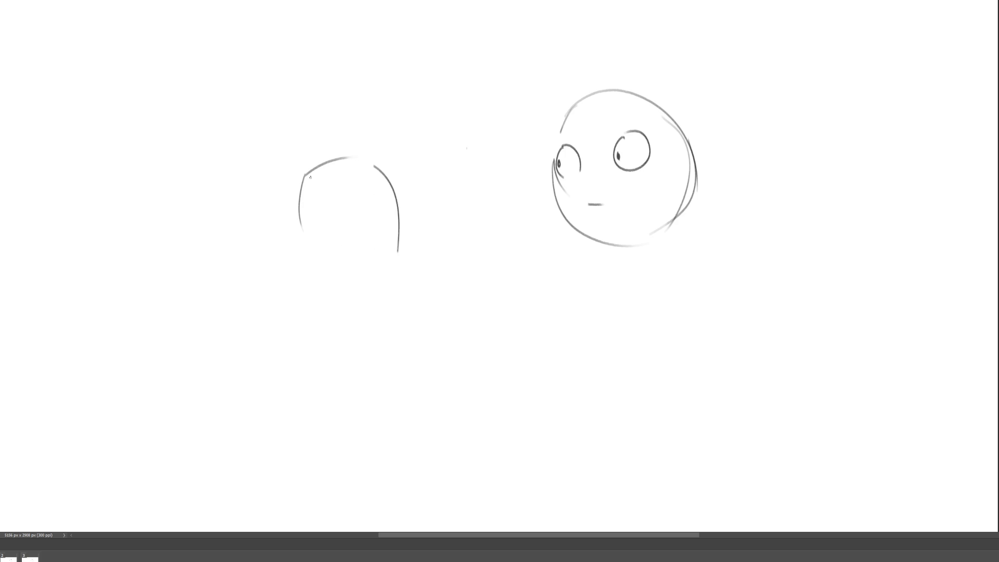
Add curls to the pillow's top corners, extend its left side, and draw the bottom edge.
left_click_drag(304, 172, 303, 174)
left_click_drag(372, 161, 382, 162)
mouse_move(300, 226)
left_mouse_down()
mouse_move(320, 314)
mouse_move(409, 297)
left_mouse_up()
left_click_drag(408, 291, 398, 254)
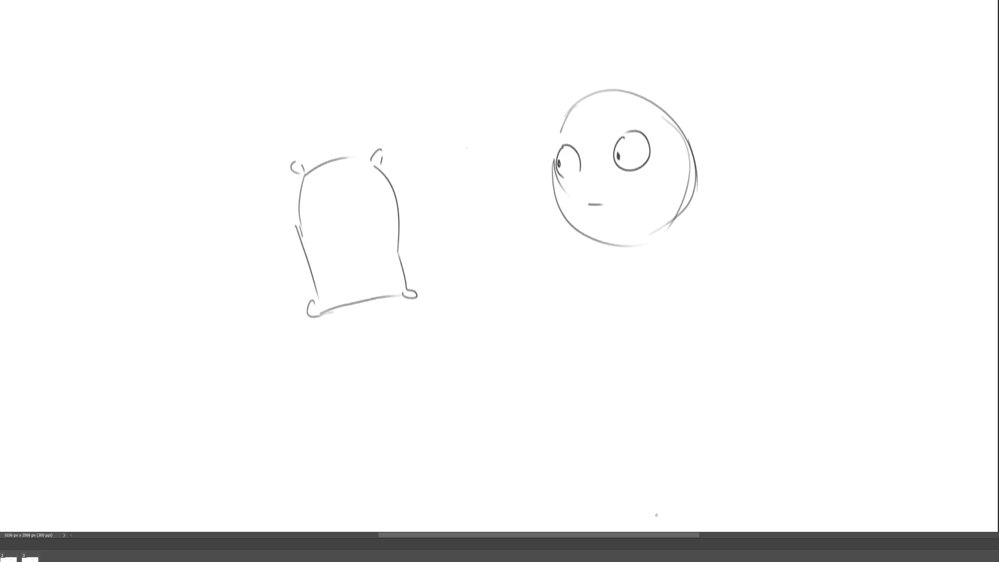
On frame 3, sketch a small pillow at the lower left with a curled corner, undoing one stroke.
left_click(30, 557)
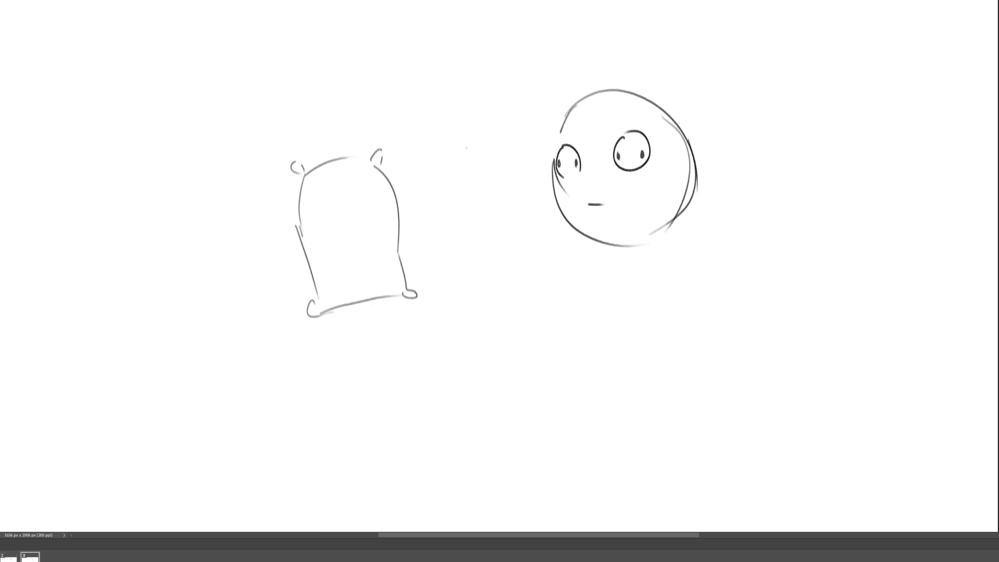
mouse_move(204, 281)
left_mouse_down()
mouse_move(206, 269)
mouse_move(200, 281)
mouse_move(241, 267)
mouse_move(208, 307)
mouse_move(213, 325)
mouse_move(226, 323)
left_mouse_up()
key("ctrl+z")
left_click_drag(237, 281, 242, 318)
left_click_drag(247, 315, 214, 327)
left_click_drag(237, 268, 235, 274)
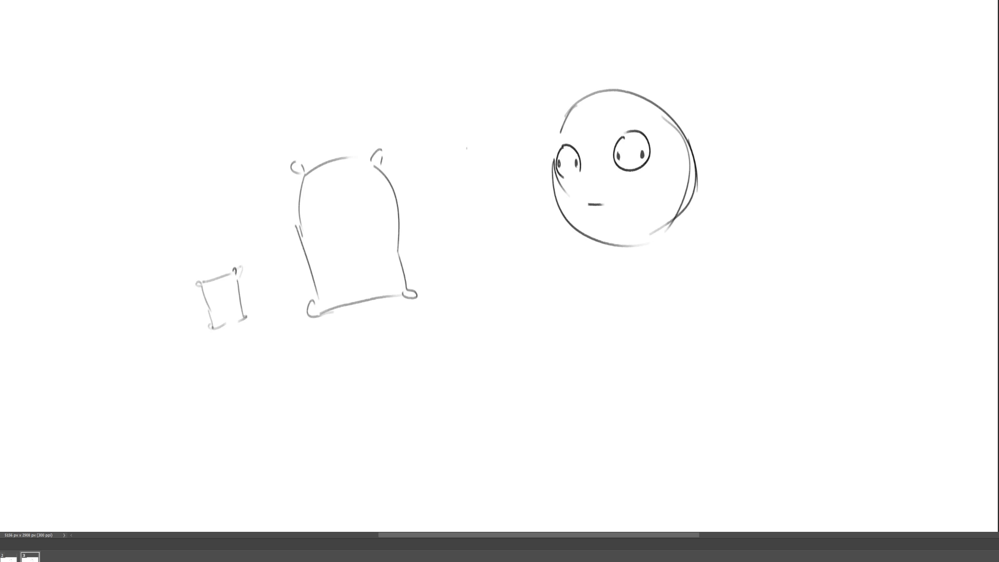
Compare frames 2 and 3, then draw speed lines from the small pillow toward the larger one.
key("ctrl+z")
key("Left")
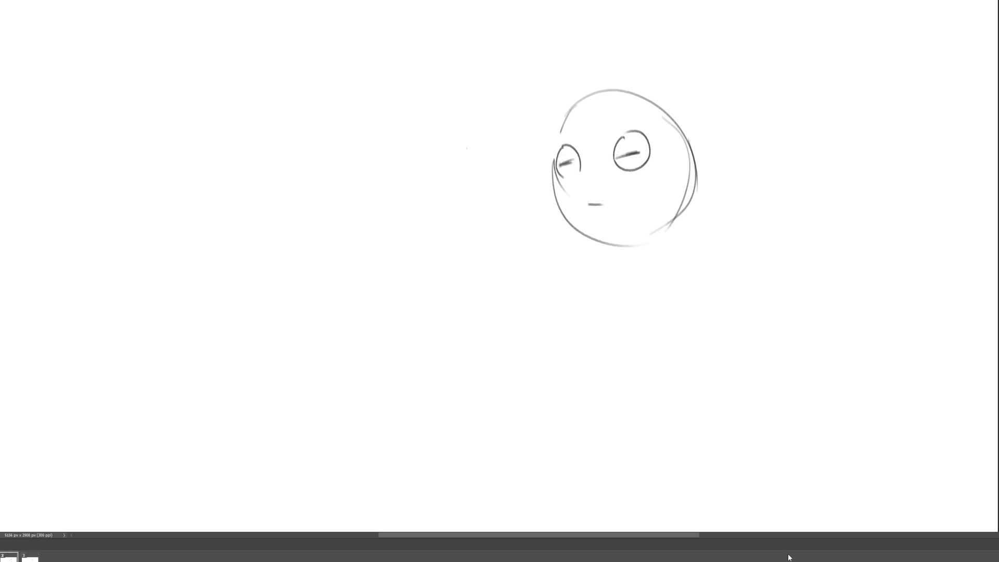
key("Right")
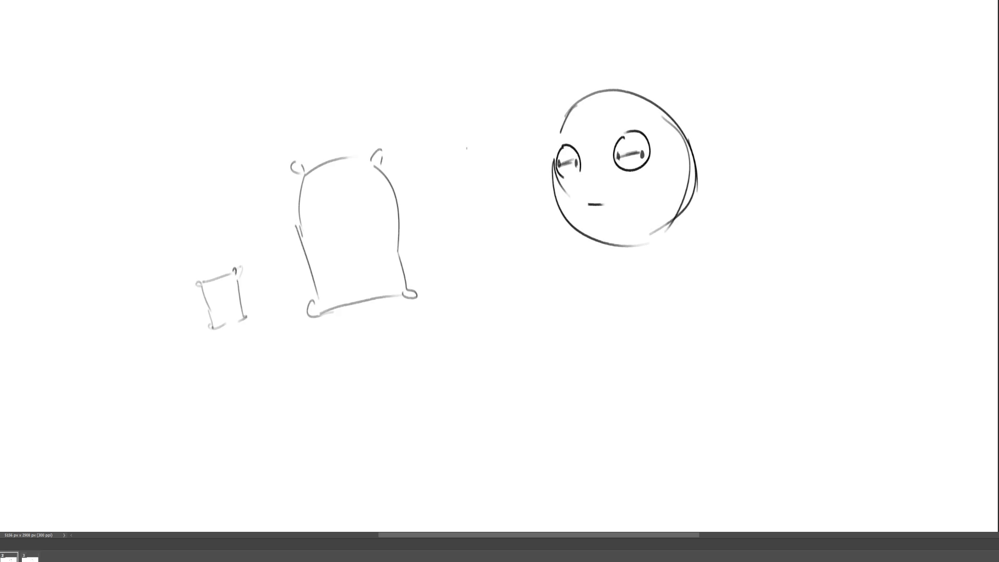
mouse_move(210, 282)
left_mouse_down()
mouse_move(231, 247)
mouse_move(204, 284)
mouse_move(241, 260)
mouse_move(231, 255)
mouse_move(238, 281)
mouse_move(209, 297)
mouse_move(221, 318)
mouse_move(238, 301)
mouse_move(242, 320)
mouse_move(262, 309)
mouse_move(213, 333)
mouse_move(311, 311)
left_mouse_up()
left_click_drag(245, 322, 318, 306)
left_click_drag(221, 329, 248, 323)
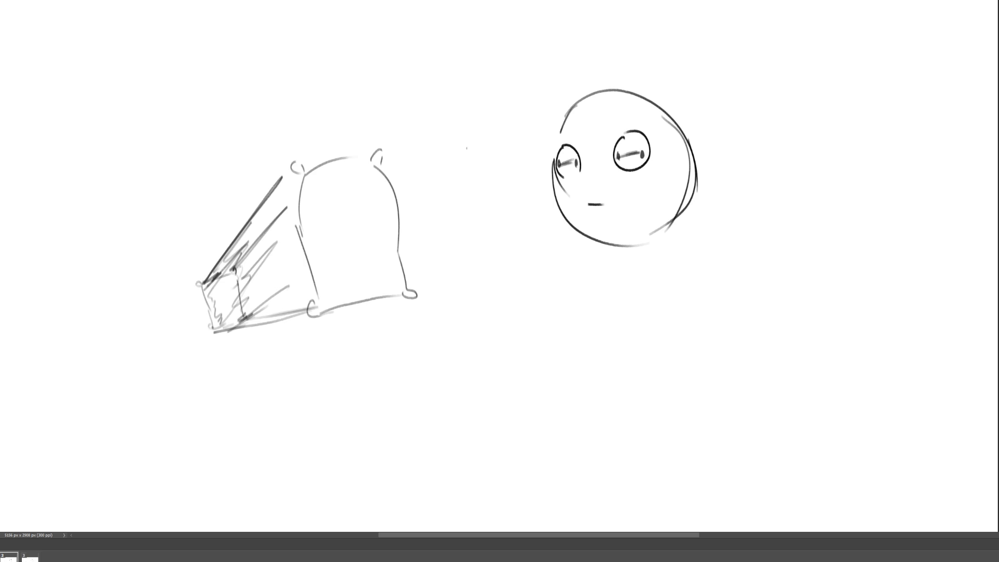
Toggle undo and redo repeatedly to compare the small and enlarged pillow, ending on the enlarged one.
key("ctrl+z")
key("ctrl+z")
key("ctrl+z")
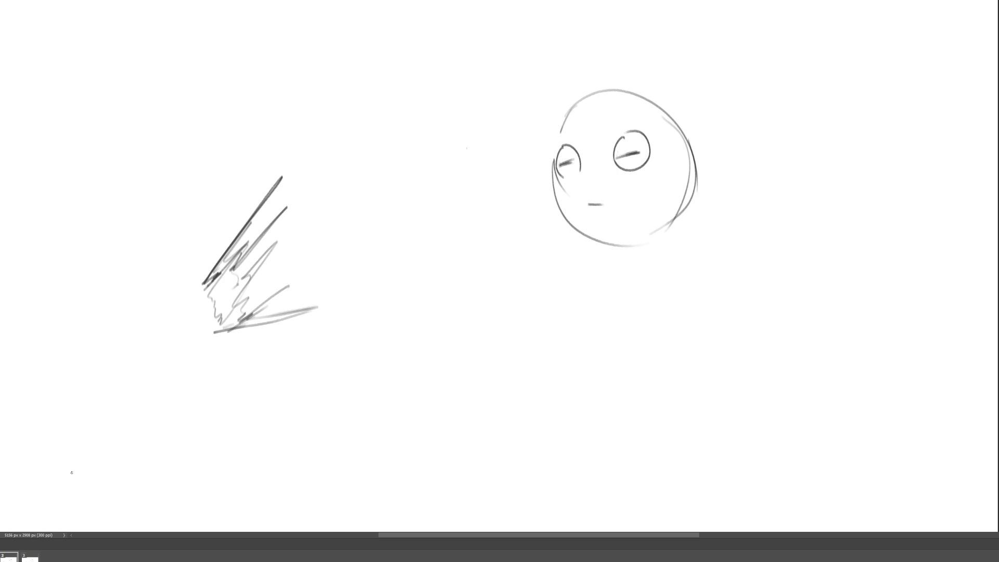
key("ctrl+shift+z")
key("ctrl+shift+z")
key("ctrl+shift+z")
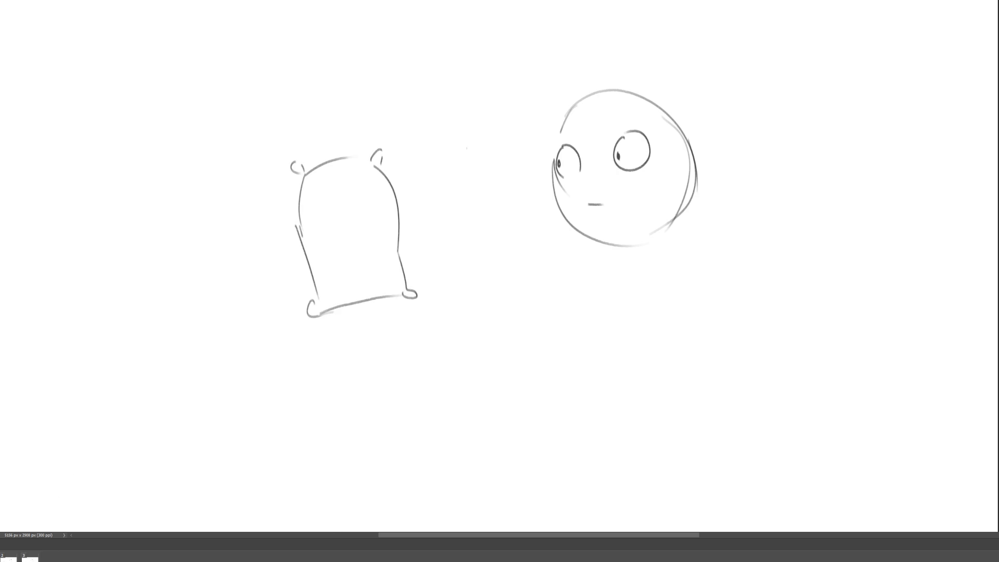
key("ctrl+z")
key("ctrl+z")
key("ctrl+z")
key("ctrl+shift+z")
key("ctrl+shift+z")
key("ctrl+shift+z")
key("ctrl+z")
key("ctrl+shift+z")
key("ctrl+z")
key("ctrl+shift+z")
key("ctrl+z")
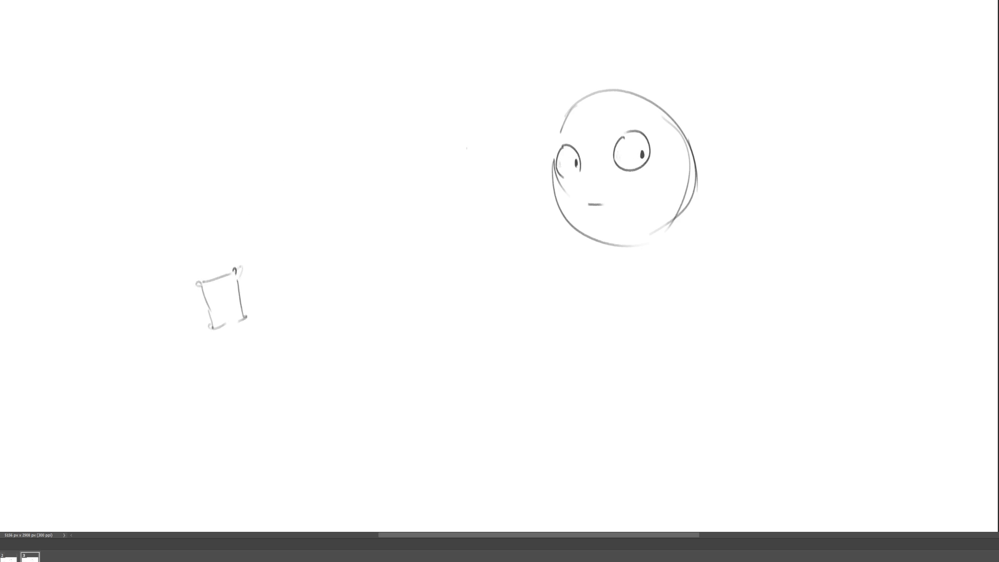
key("ctrl+shift+z")
key("ctrl+z")
key("ctrl+shift+z")
key("ctrl+z")
key("ctrl+shift+z")
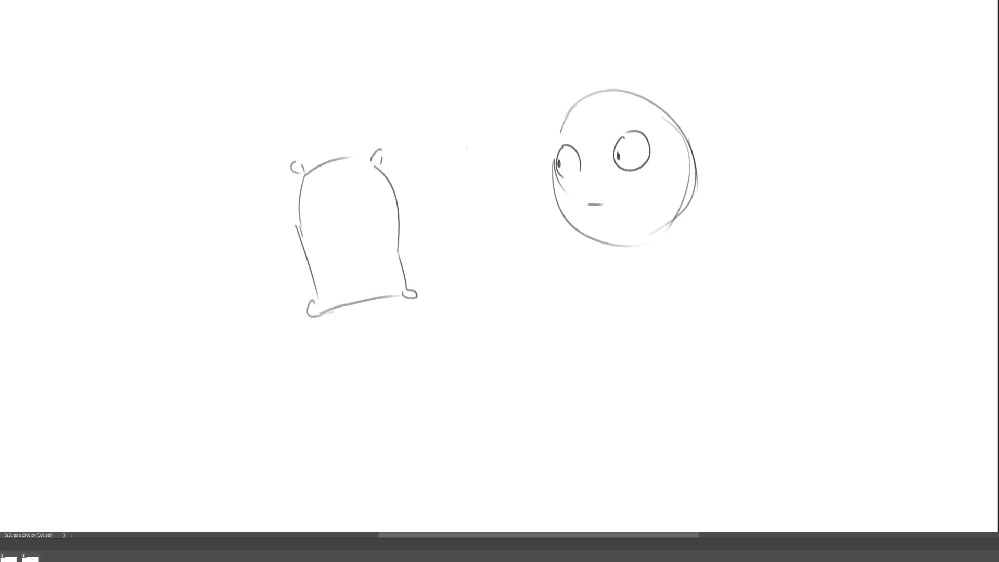
key("ctrl+z")
key("ctrl+shift+z")
Delete the head and pillow drawings from a marquee selection, then deselect.
left_click_drag(214, 50, 765, 357)
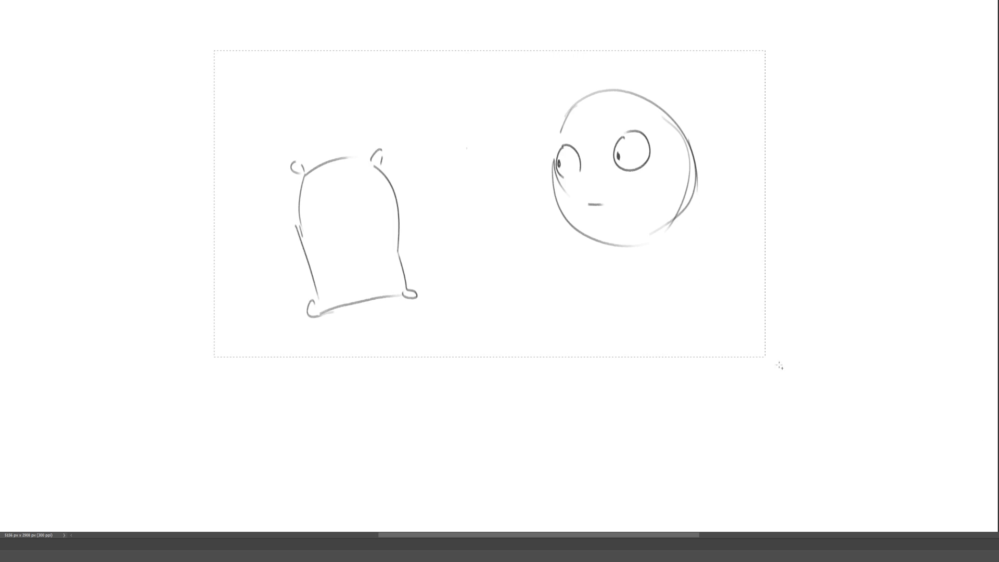
key("Delete")
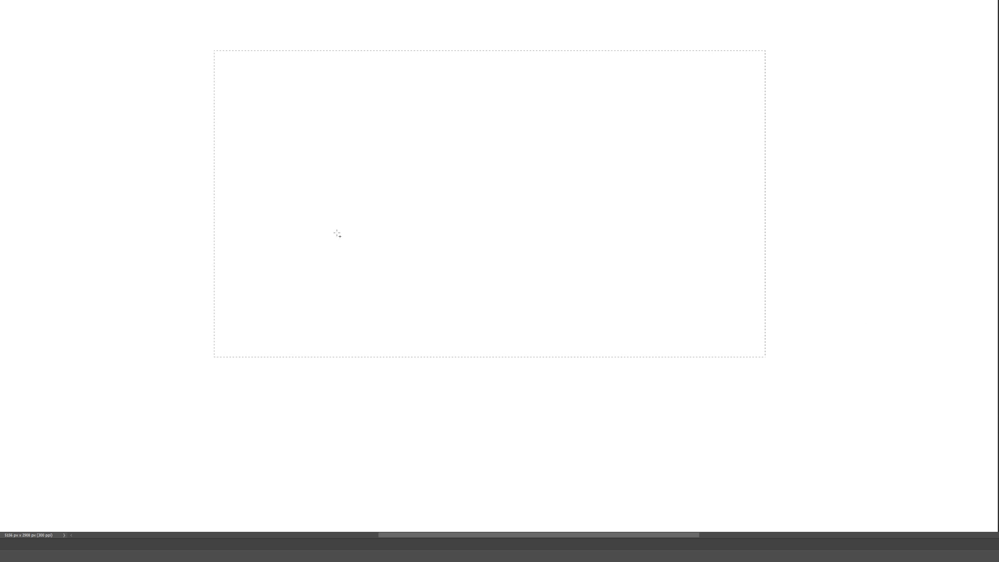
key("ctrl+d")
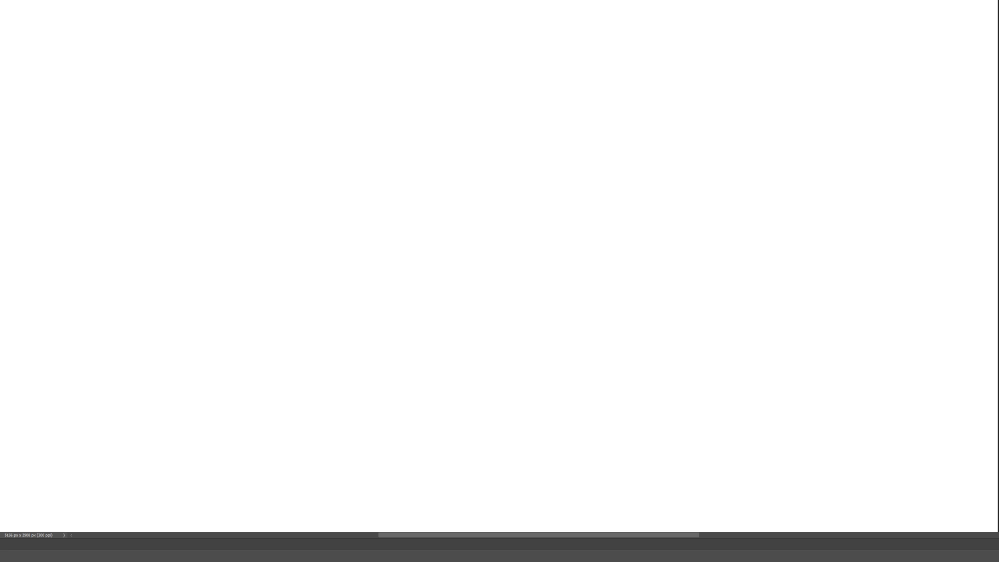
key("ctrl+a")
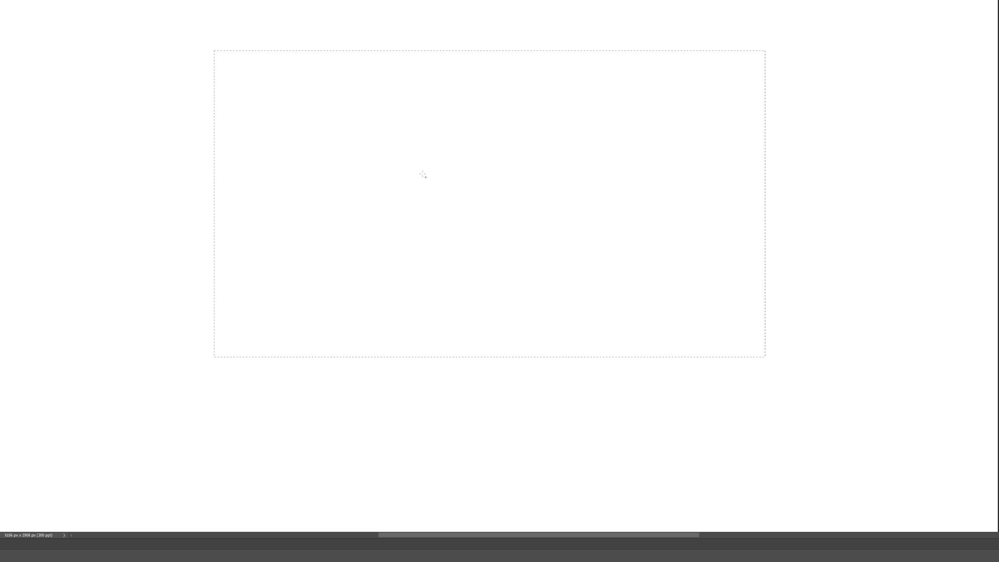
key("ctrl+d")
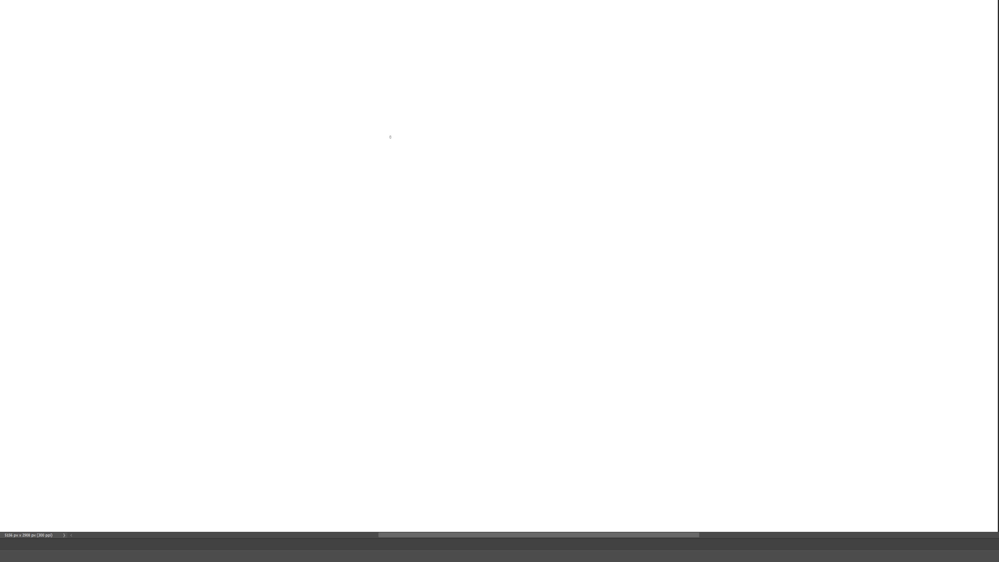
Sketch the rabbit's domed head, left body edge, right cheek and chin, undoing a stray chin stroke.
left_click_drag(396, 125, 393, 193)
mouse_move(396, 121)
left_mouse_down()
mouse_move(426, 100)
mouse_move(492, 183)
left_mouse_up()
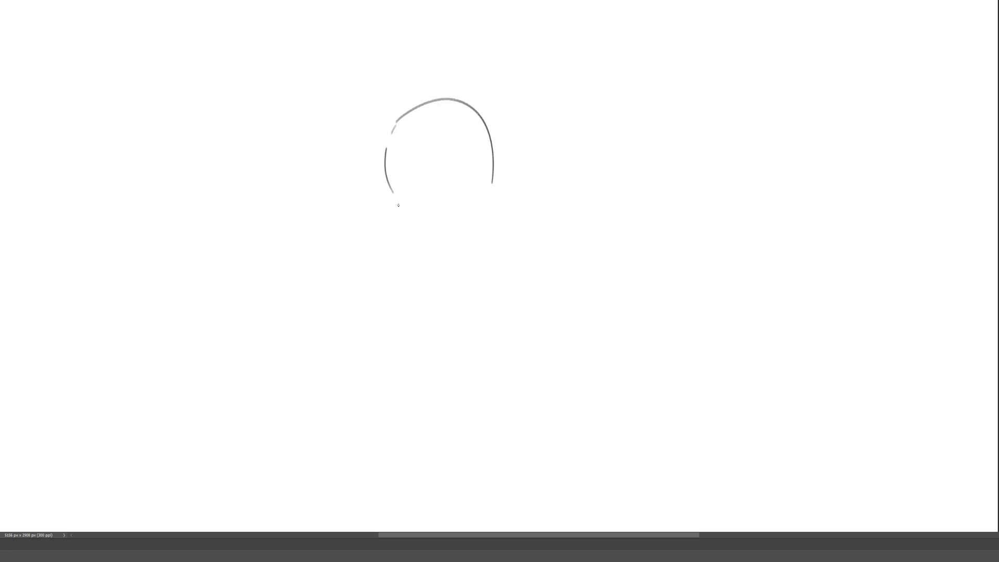
left_click_drag(396, 196, 426, 254)
left_click_drag(486, 181, 489, 232)
mouse_move(469, 253)
left_mouse_down()
mouse_move(419, 258)
mouse_move(478, 254)
left_mouse_up()
key("ctrl+z")
Add the small mouth, two paws, two long ears and the fluffy tail, redrawing the second ear.
mouse_move(414, 157)
left_mouse_down()
mouse_move(416, 176)
mouse_move(424, 152)
mouse_move(418, 176)
mouse_move(443, 129)
left_mouse_up()
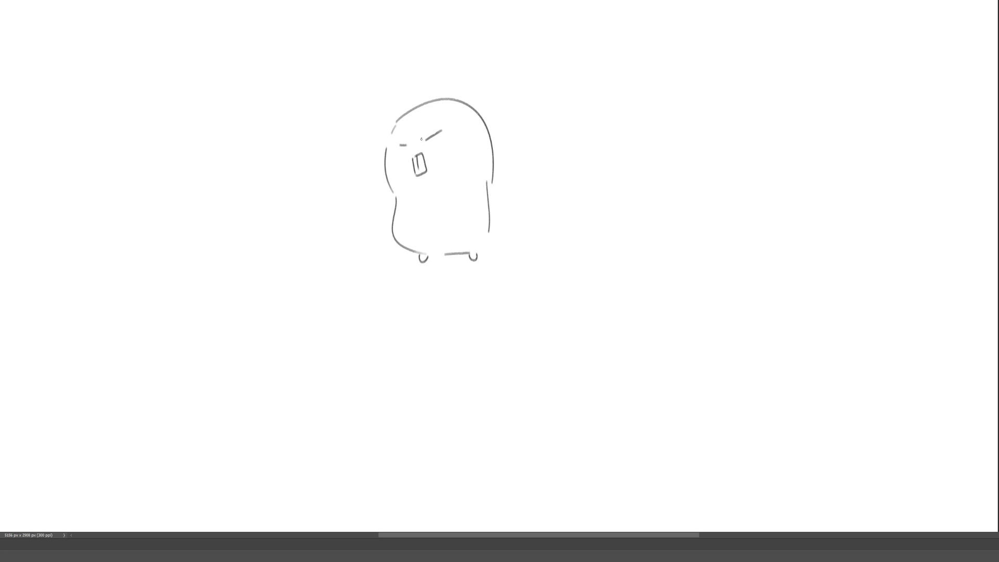
left_click_drag(402, 185, 457, 179)
mouse_move(403, 110)
left_mouse_down()
mouse_move(386, 21)
mouse_move(411, 102)
left_mouse_up()
mouse_move(381, 47)
left_mouse_down()
mouse_move(397, 48)
mouse_move(409, 104)
mouse_move(444, 88)
left_mouse_up()
mouse_move(444, 87)
left_mouse_down()
mouse_move(432, 33)
mouse_move(459, 106)
left_mouse_up()
left_click_drag(439, 36, 443, 27)
key("ctrl+z")
key("ctrl+z")
mouse_move(445, 92)
left_mouse_down()
mouse_move(435, 14)
mouse_move(452, 97)
left_mouse_up()
mouse_move(427, 28)
left_mouse_down()
mouse_move(440, 26)
mouse_move(449, 97)
left_mouse_up()
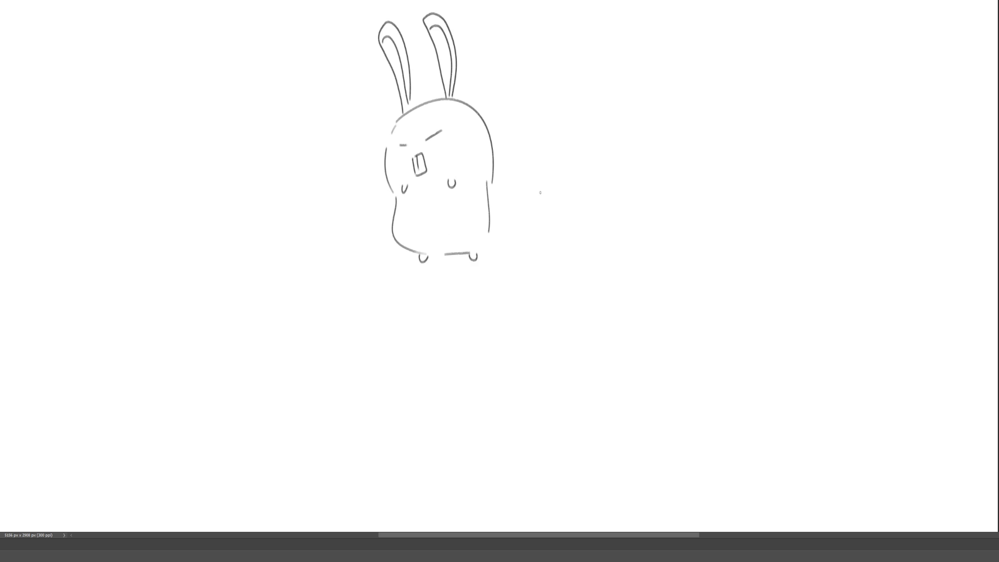
mouse_move(493, 167)
left_mouse_down()
mouse_move(529, 202)
mouse_move(508, 249)
mouse_move(495, 252)
left_mouse_up()
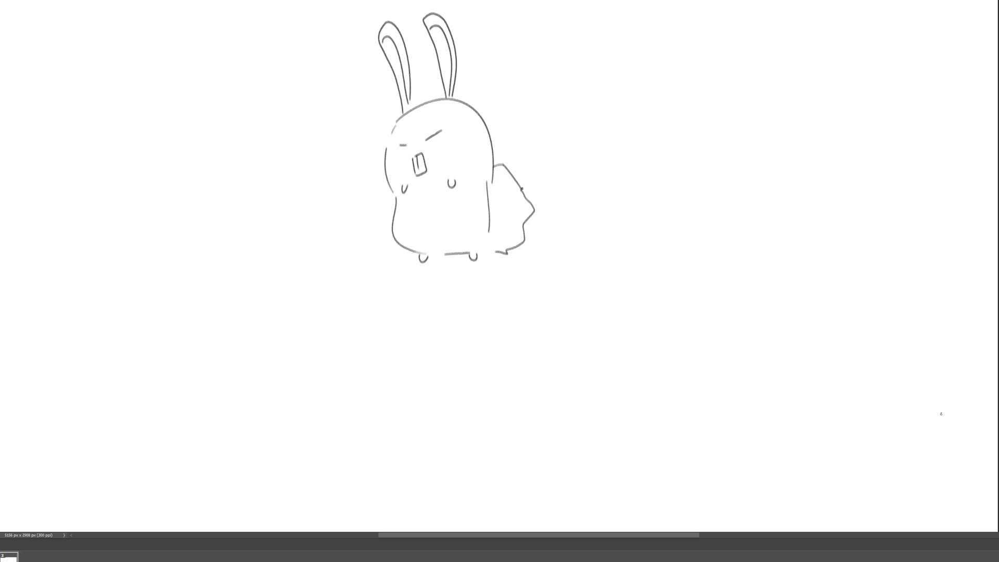
On a new onion-skinned frame, trace the shifted head, eyes, paws and body sides.
key("2")
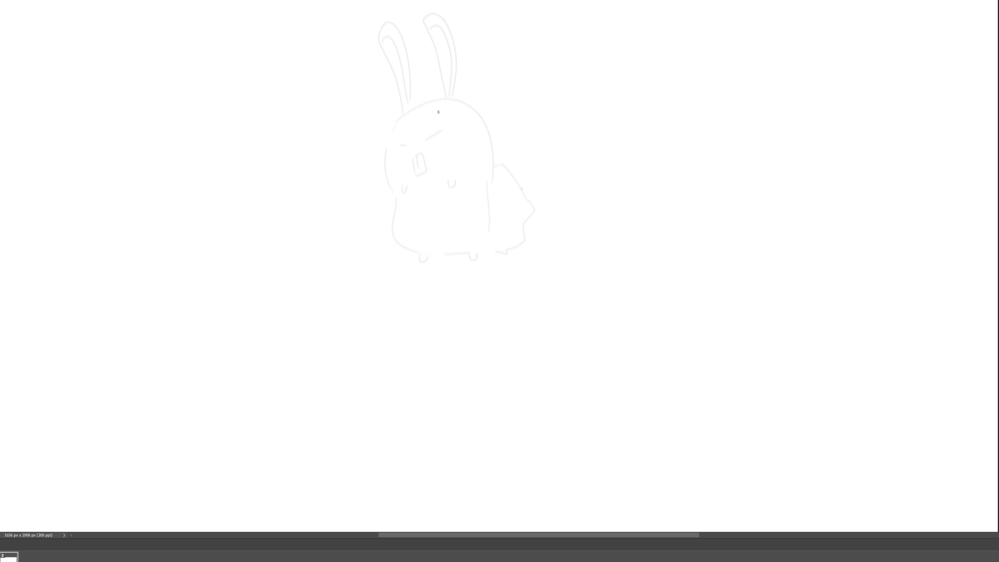
mouse_move(429, 105)
left_mouse_down()
mouse_move(425, 167)
mouse_move(474, 87)
mouse_move(523, 165)
left_mouse_up()
mouse_move(446, 128)
left_mouse_down()
mouse_move(513, 123)
mouse_move(495, 155)
left_mouse_up()
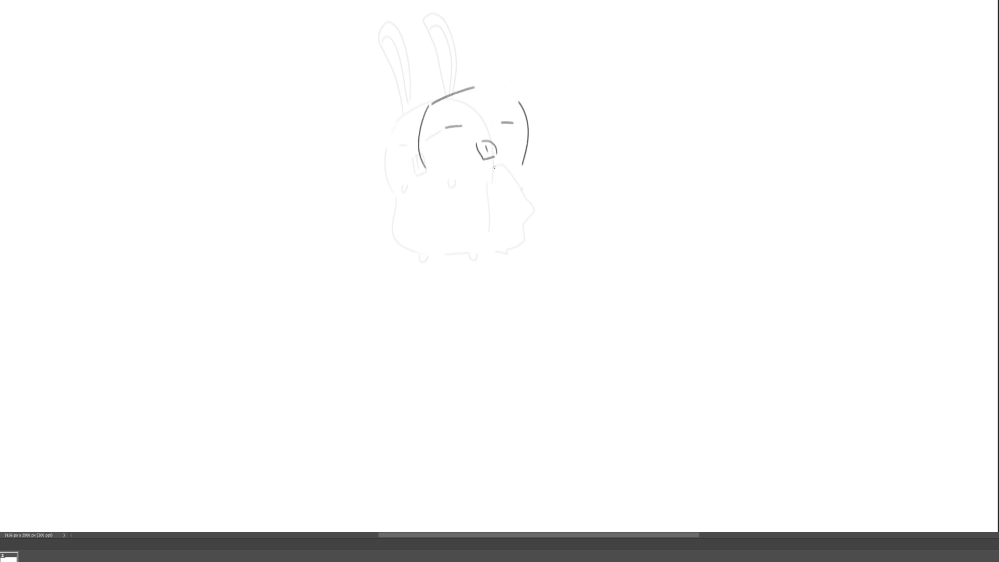
mouse_move(458, 178)
left_mouse_down()
mouse_move(513, 182)
mouse_move(518, 174)
mouse_move(527, 224)
mouse_move(436, 192)
mouse_move(466, 243)
left_mouse_up()
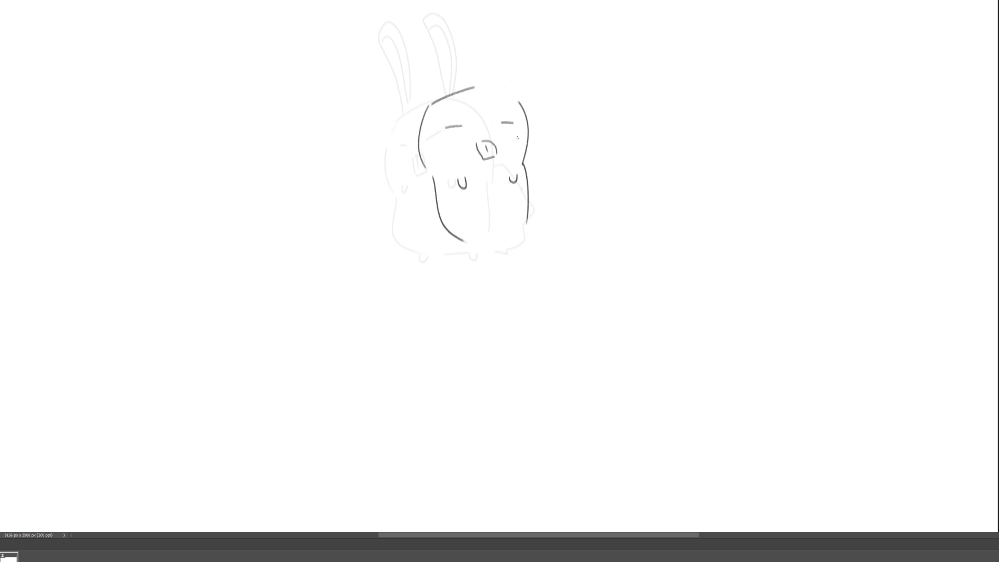
key("ctrl+z")
mouse_move(432, 178)
left_mouse_down()
mouse_move(455, 248)
mouse_move(468, 252)
mouse_move(431, 190)
mouse_move(460, 250)
mouse_move(521, 253)
mouse_move(524, 243)
mouse_move(479, 251)
left_mouse_up()
key("ctrl+z")
key("ctrl+z")
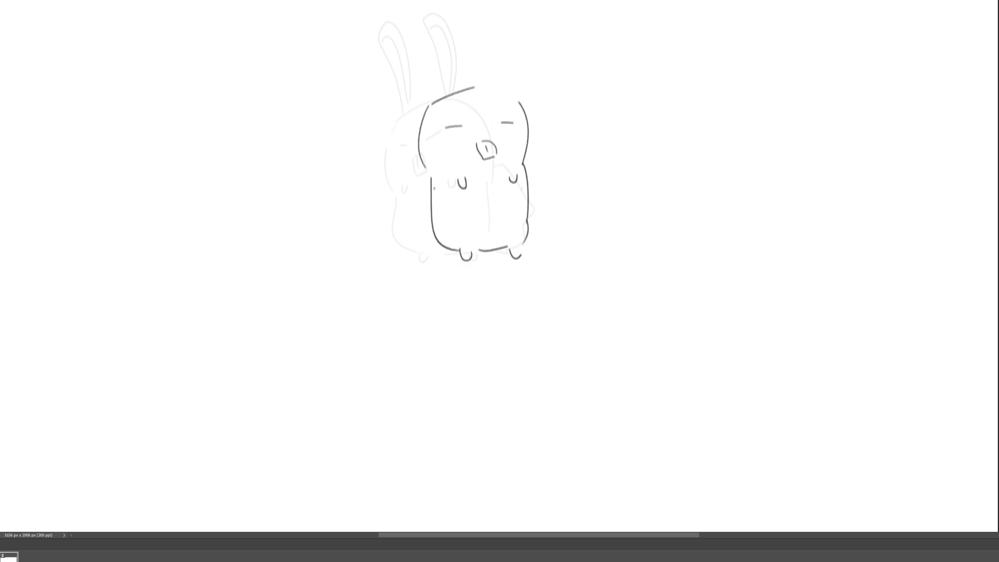
mouse_move(429, 179)
left_mouse_down()
mouse_move(410, 192)
mouse_move(407, 235)
mouse_move(423, 251)
left_mouse_up()
Draw both ears of the new pose, then mirror the canvas to check proportions.
left_click_drag(436, 92, 420, 3)
mouse_move(422, 4)
left_mouse_down()
mouse_move(453, 36)
mouse_move(458, 97)
mouse_move(419, 17)
mouse_move(450, 81)
mouse_move(431, 62)
mouse_move(451, 73)
left_mouse_up()
key("ctrl+z")
key("ctrl+z")
left_click_drag(485, 9, 495, 88)
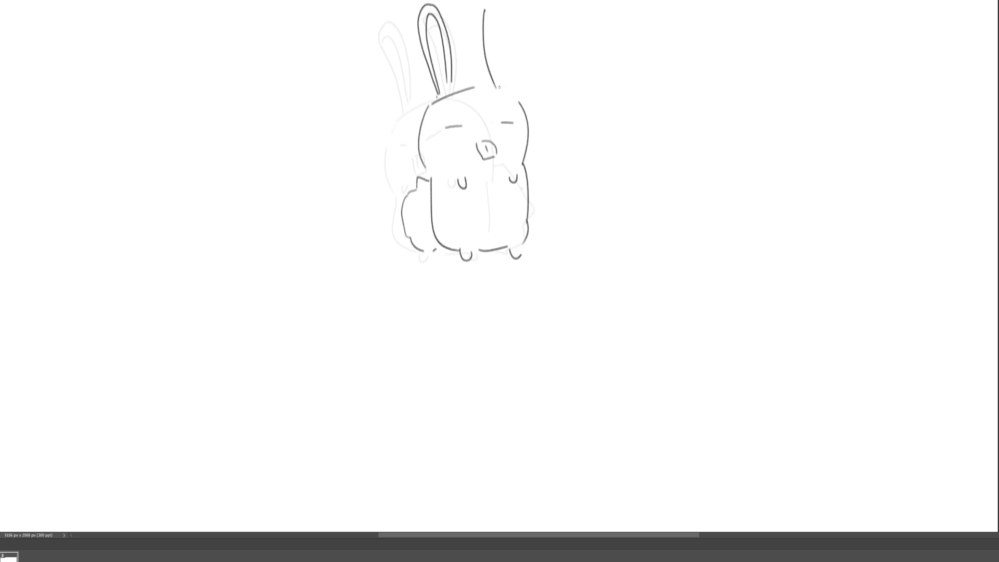
left_click_drag(493, 7, 513, 86)
key("ctrl+z")
key("ctrl+z")
left_click_drag(481, 9, 488, 82)
mouse_move(482, 8)
left_mouse_down()
mouse_move(509, 78)
mouse_move(494, 14)
mouse_move(506, 75)
left_mouse_up()
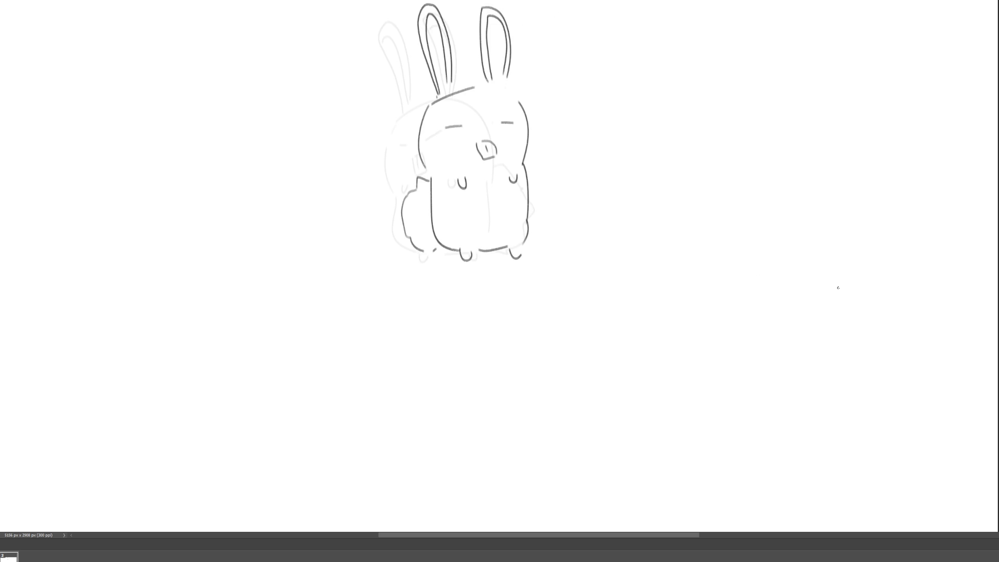
key("ctrl+shift+h")
key("ctrl+shift+h")
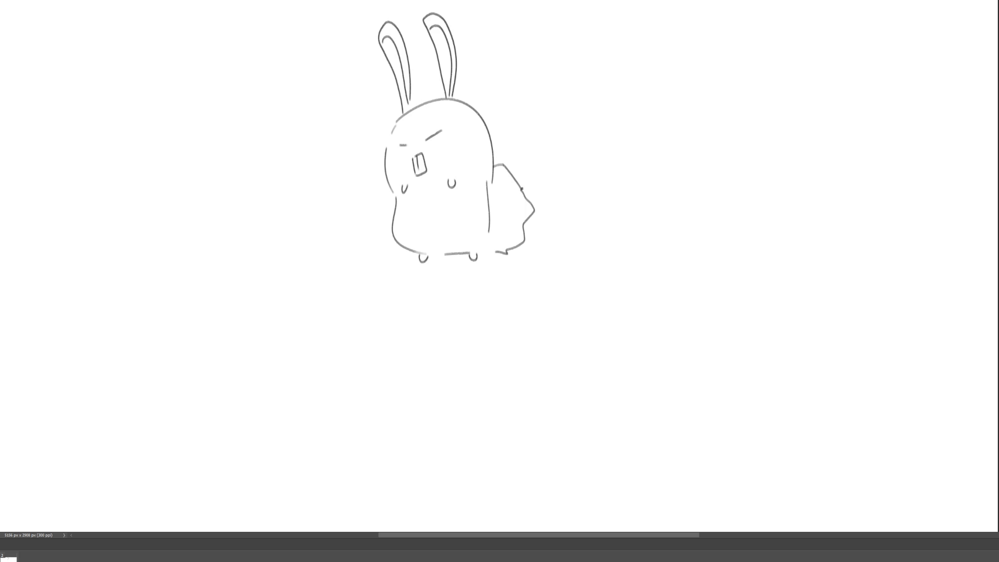